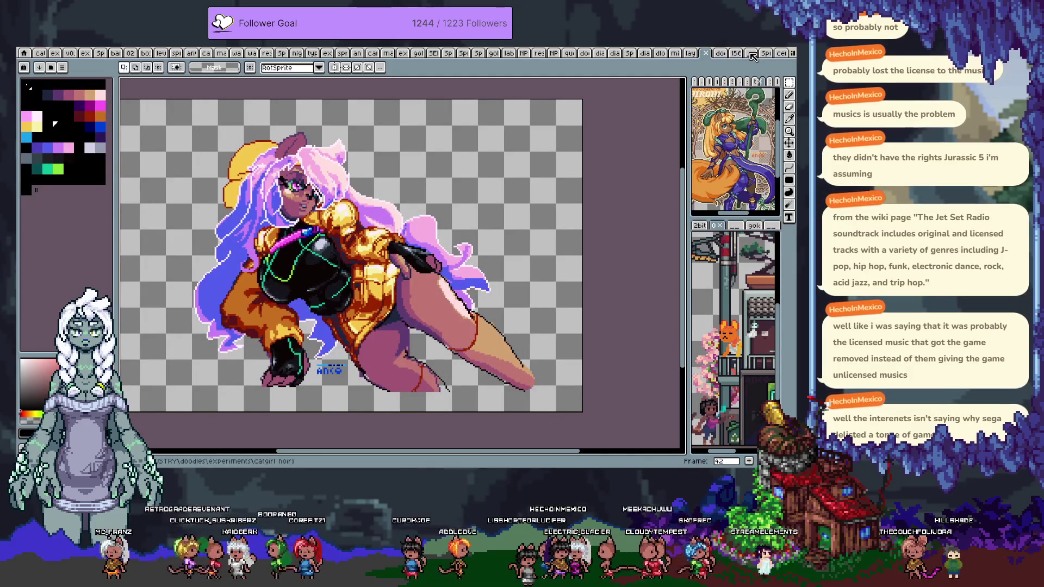
- Flip through the open sprite documents and pan across the tileset
left_click(752, 54)
left_click(753, 54)
left_click(752, 54)
left_click(753, 54)
left_click(752, 54)
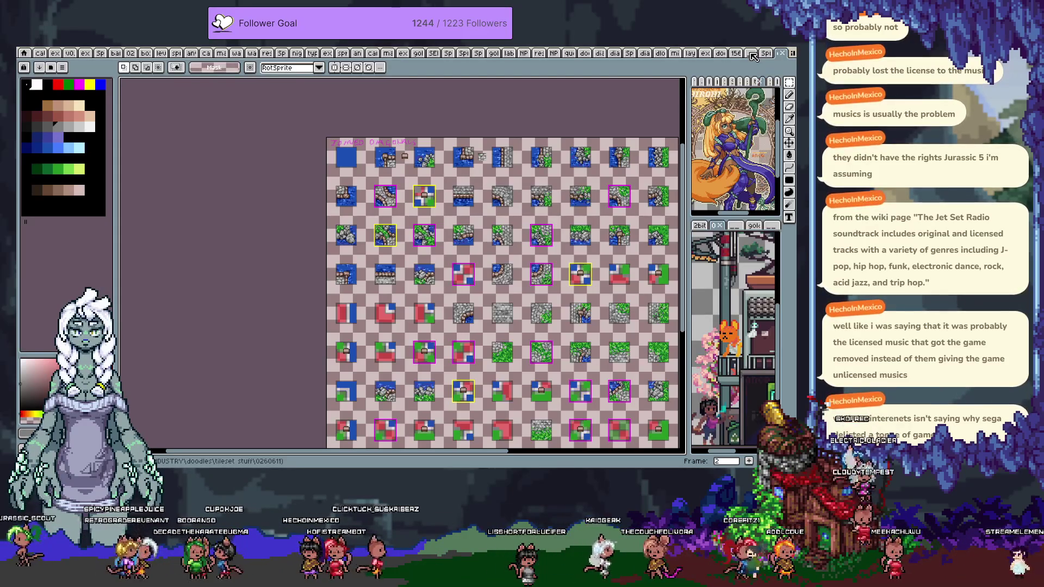
left_click_drag(584, 216, 507, 159)
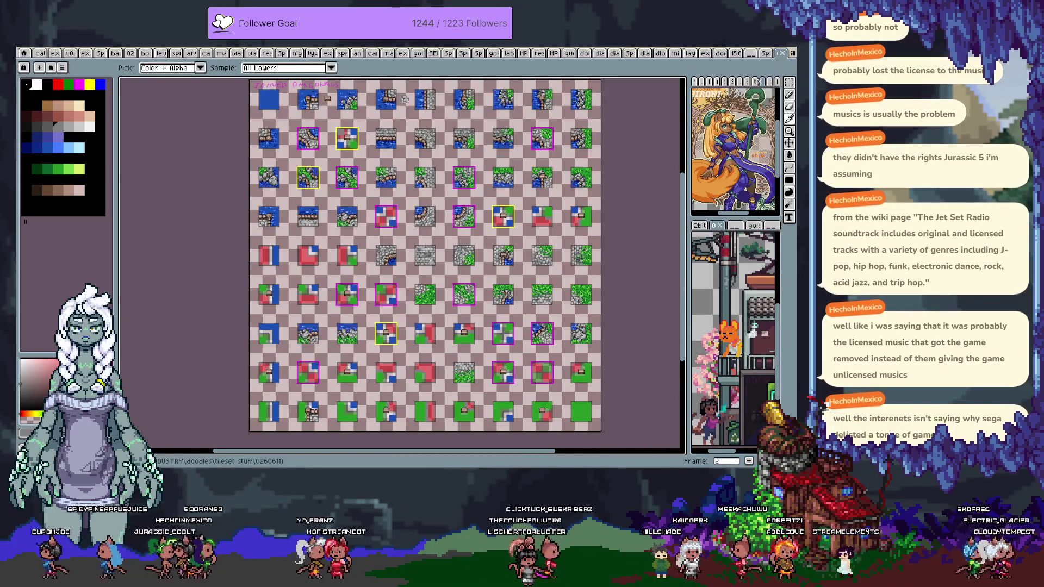
key("m")
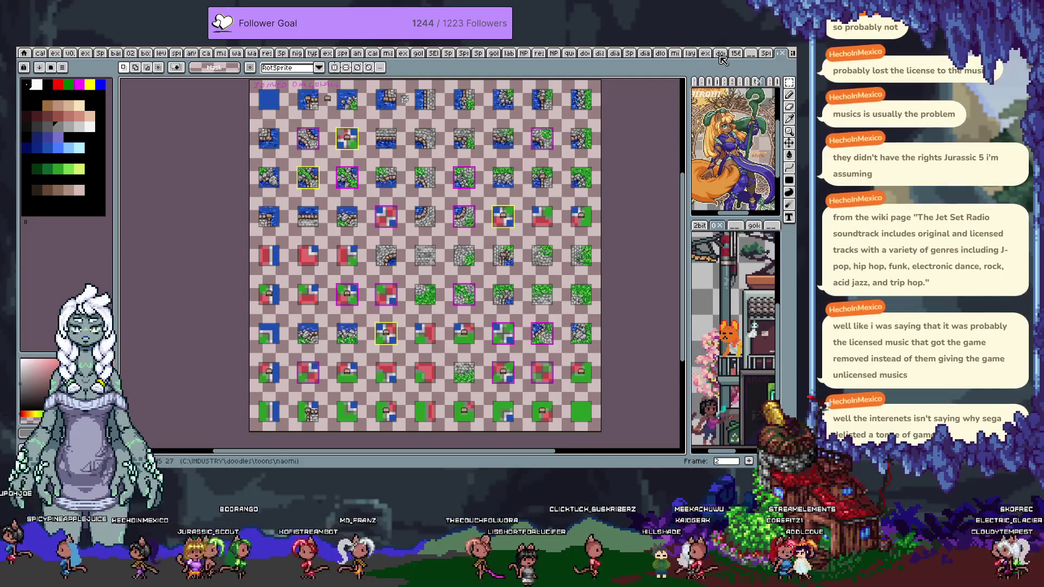
- Cycle back with Ctrl+Shift+Tab past the NPC and tile sheets toward the three-women illustration
left_click(516, 56)
key("ctrl+shift+Tab")
key("ctrl+shift+Tab")
key("ctrl+shift+Tab")
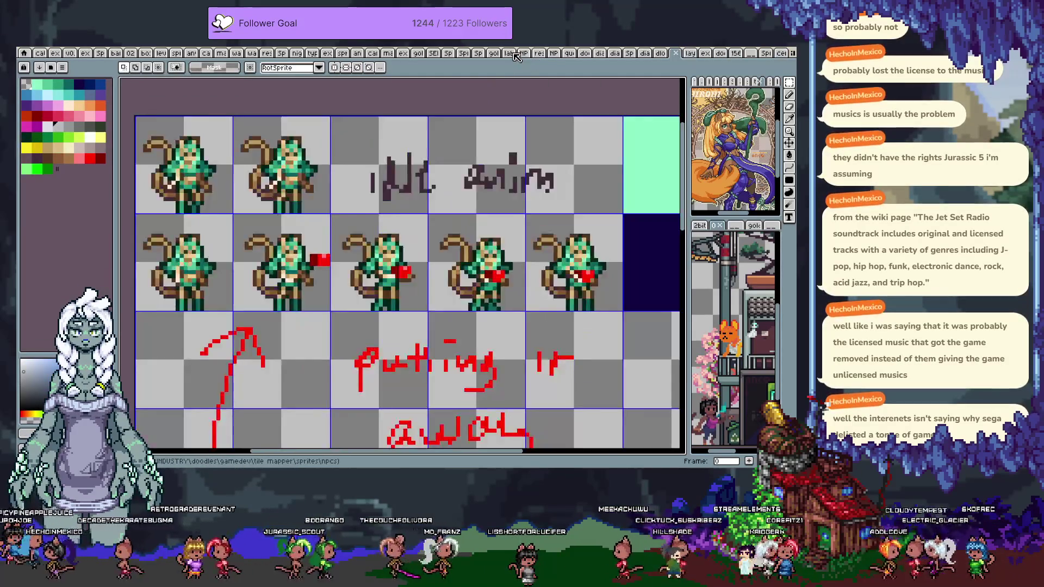
key("ctrl+shift+Tab")
key("ctrl+shift+Tab")
key("ctrl+shift+Tab")
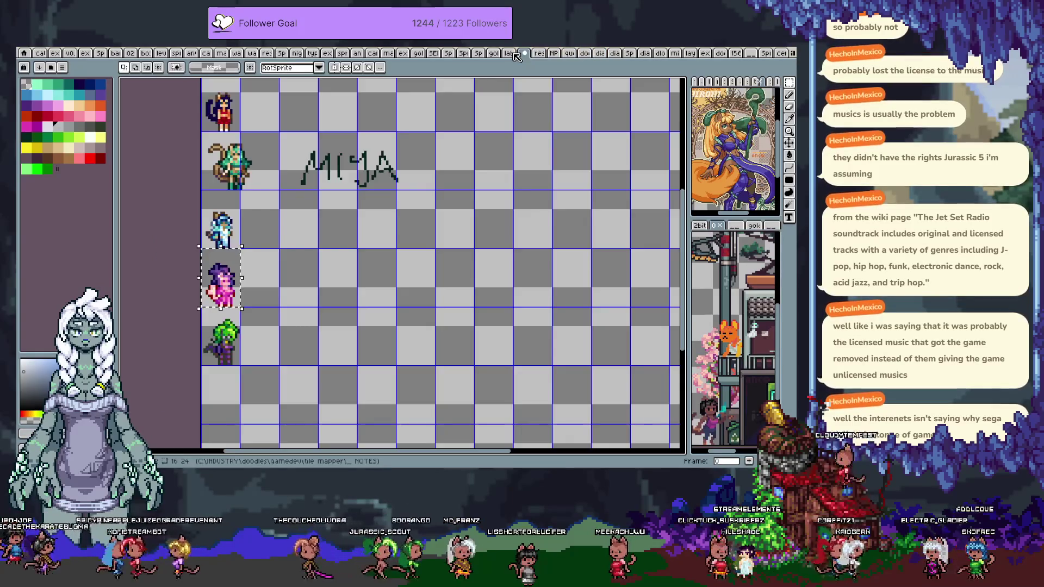
key("ctrl+shift+Tab")
key("ctrl+shift+Tab")
key("ctrl+shift+Tab")
key("ctrl+shift+Tab")
key("ctrl+shift+Tab")
key("ctrl+shift+Tab")
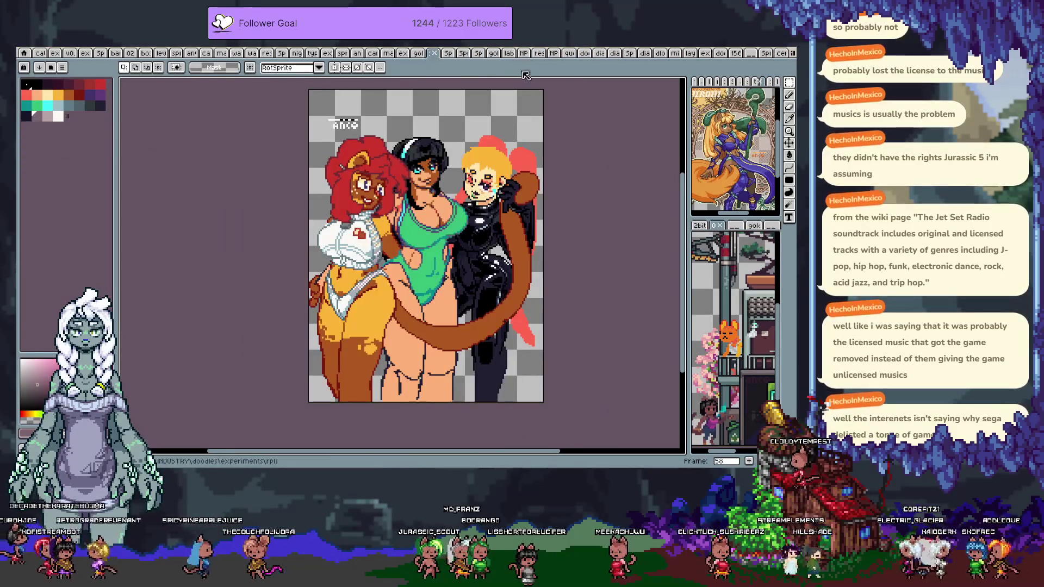
- Paint over part of the dark outline on the middle woman's lower belly in peach skin tone
scroll(403, 301, "up", 5)
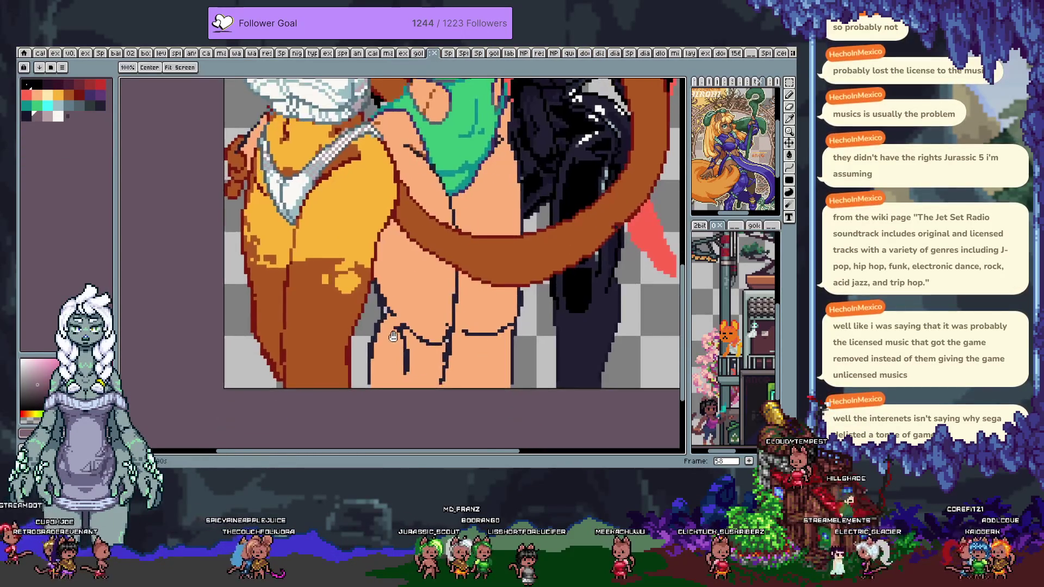
left_click(416, 260, "alt")
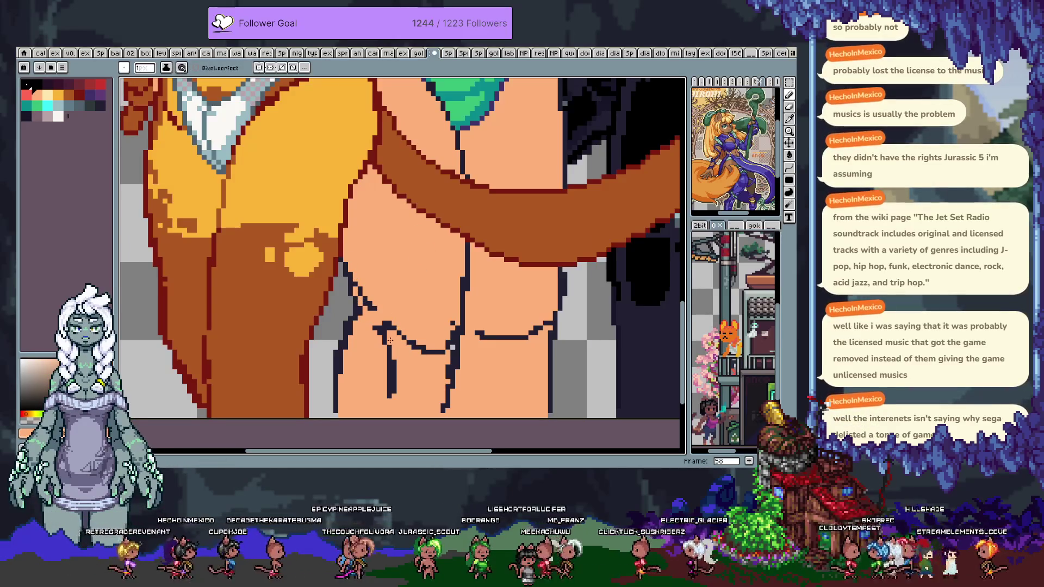
left_click_drag(384, 360, 393, 386)
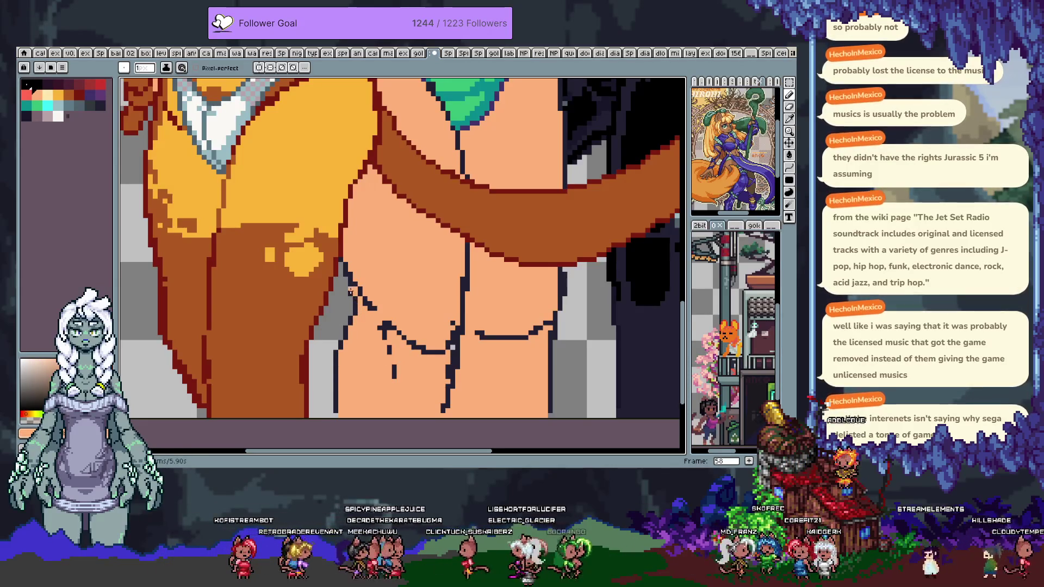
left_click(347, 277, "alt")
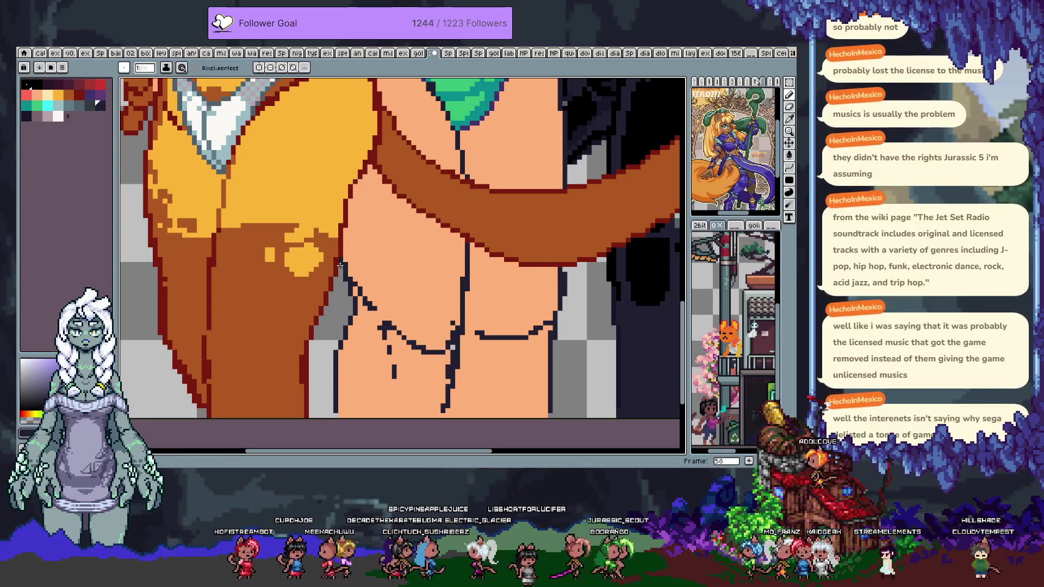
left_click(350, 278, "alt")
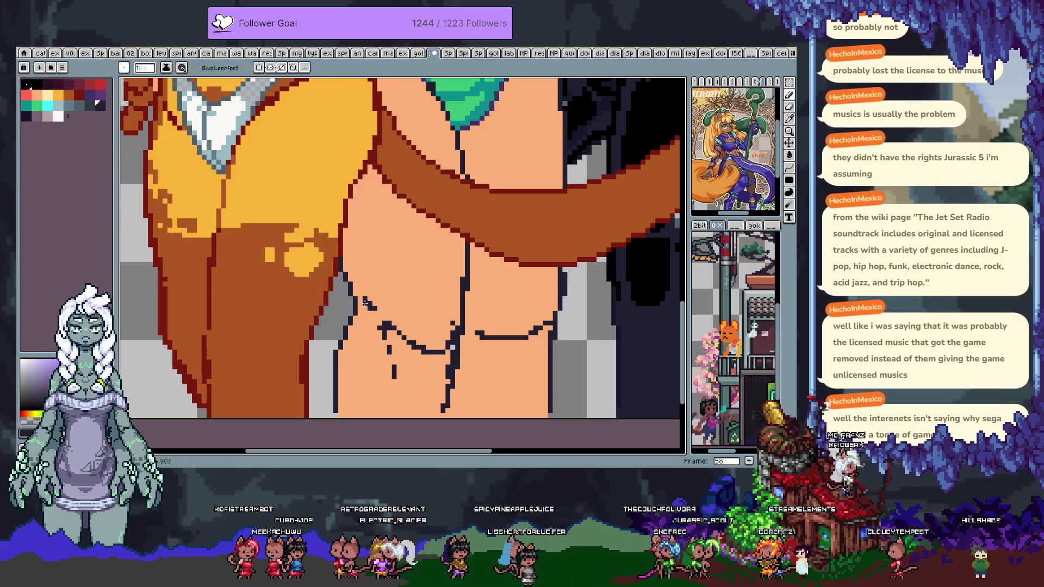
left_click(354, 296, "alt")
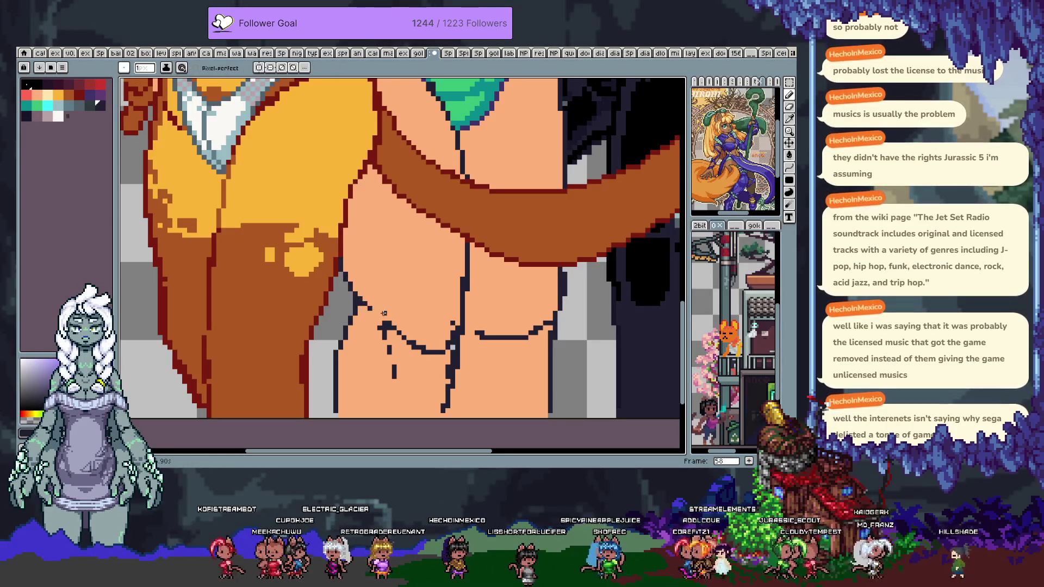
left_click(450, 344, "alt")
left_click(449, 387, "alt")
- Redraw the dark outline line down the belly with the pencil, undoing stray strokes
left_click_drag(449, 386, 480, 306)
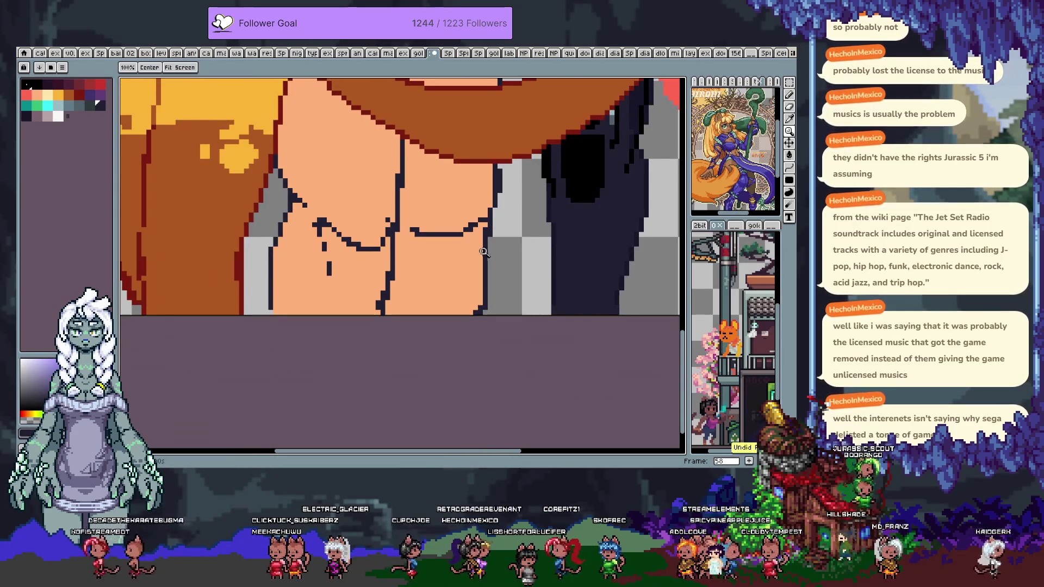
key("b")
left_click_drag(483, 232, 477, 311)
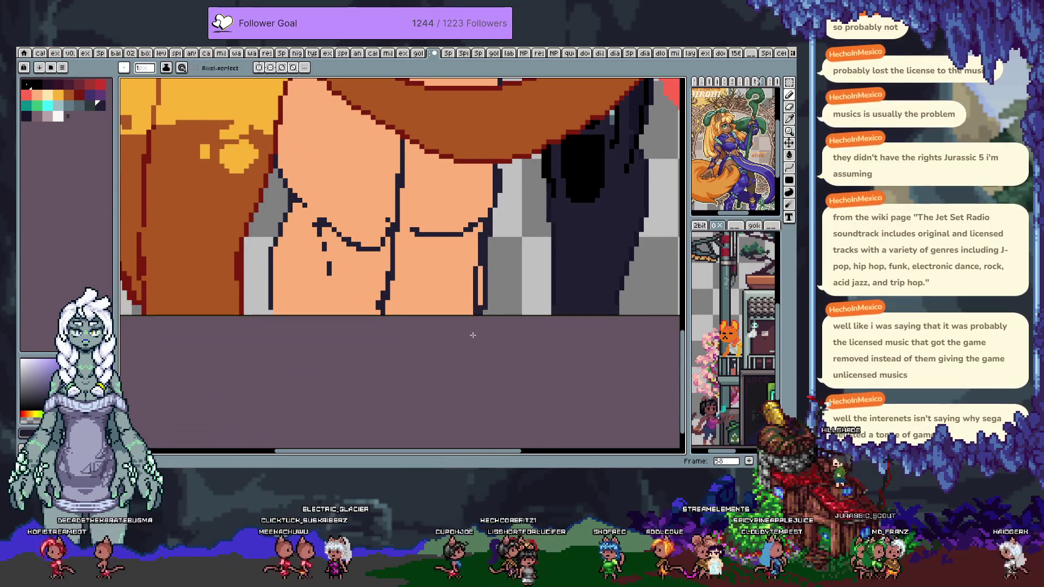
left_click_drag(483, 242, 482, 315)
key("ctrl+z")
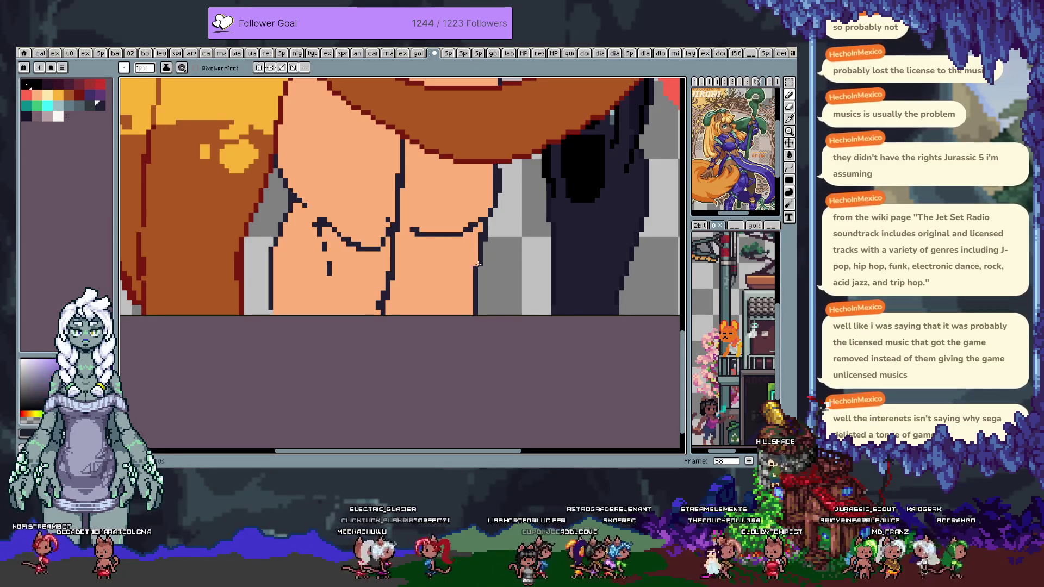
left_click(486, 177, "alt")
key("ctrl+z")
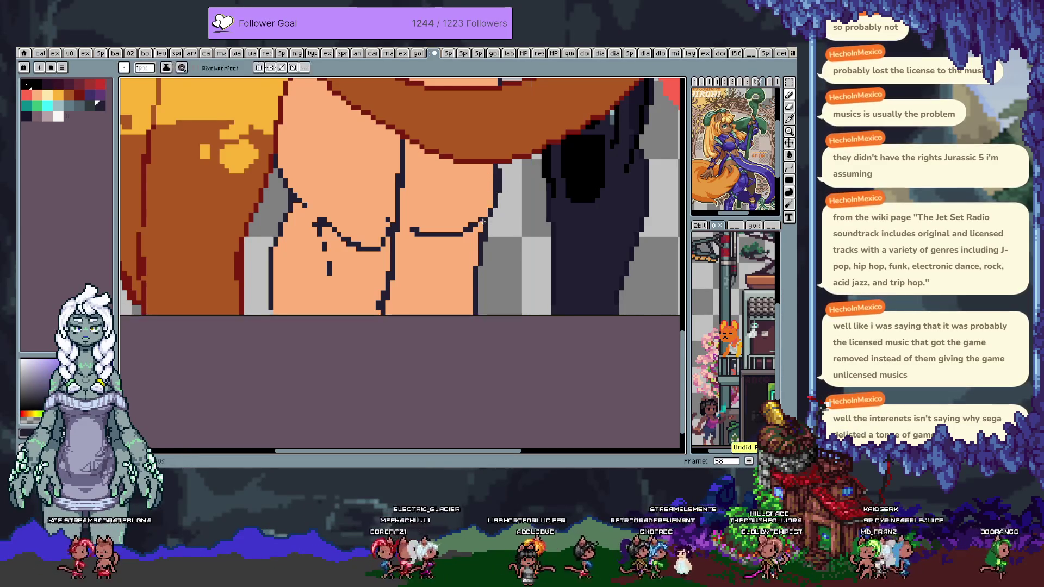
- Pan up to the swimsuit and eyedrop skin, brown, purple and orange, ending on the teal green
left_click_drag(480, 185, 502, 321)
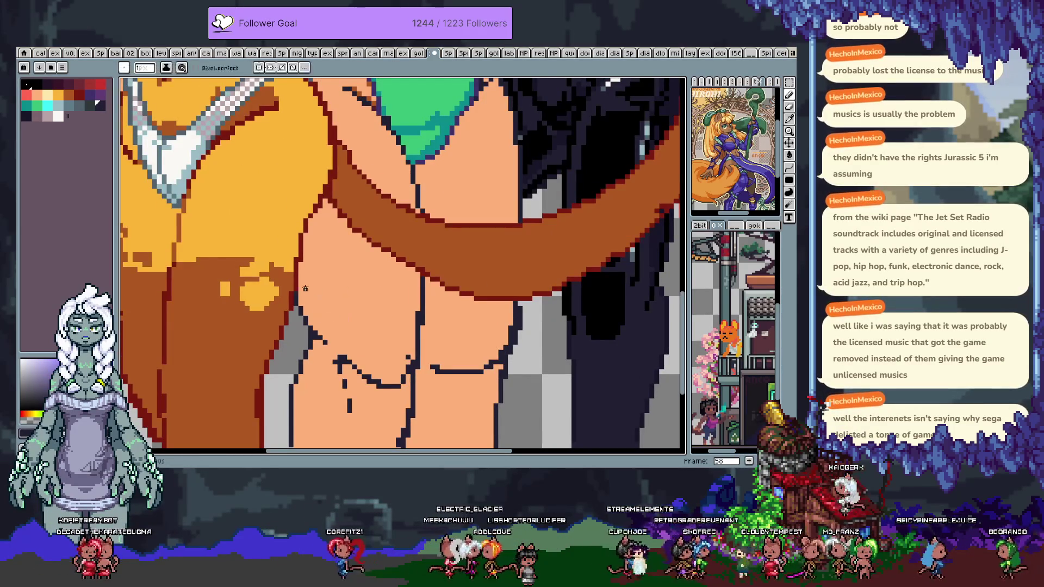
left_click_drag(335, 255, 330, 348)
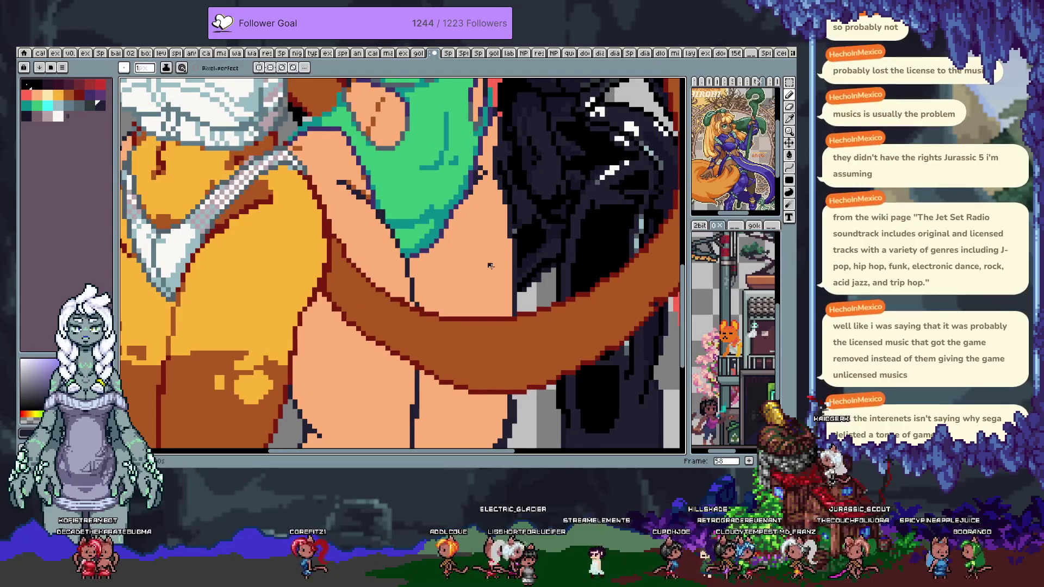
left_click_drag(407, 237, 407, 315)
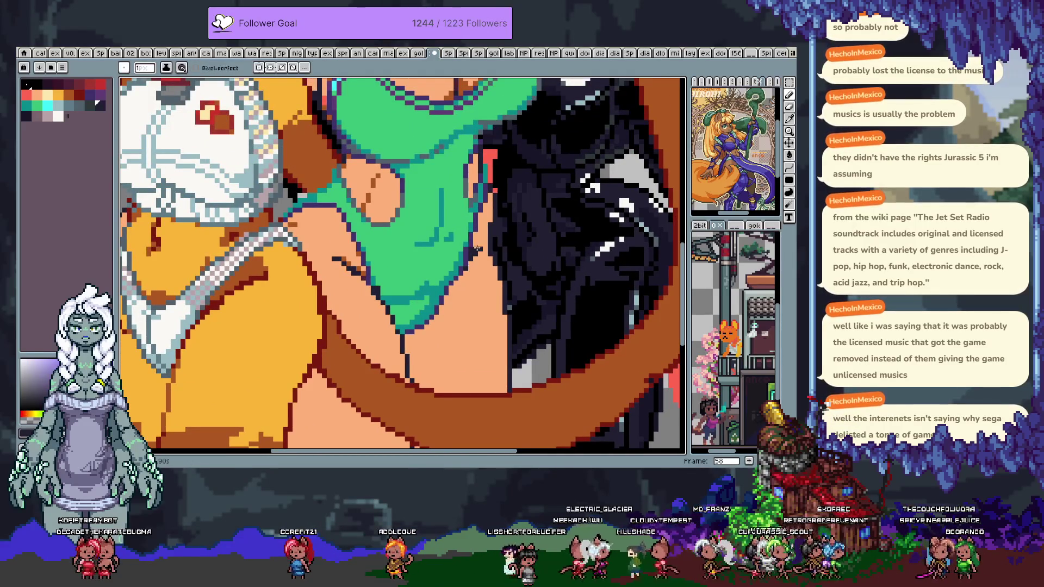
left_click(476, 247, "alt")
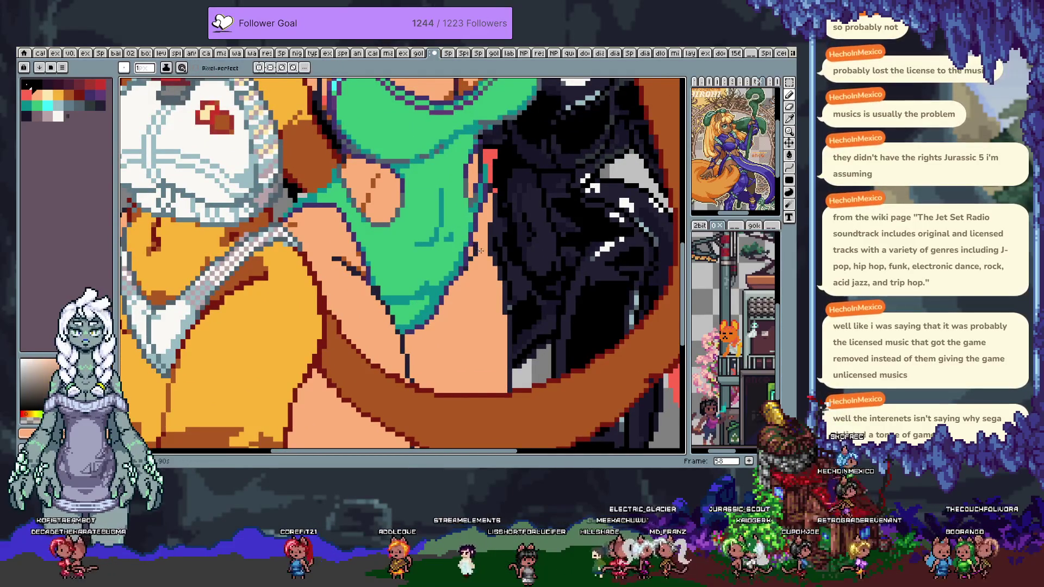
left_click(336, 258, "alt")
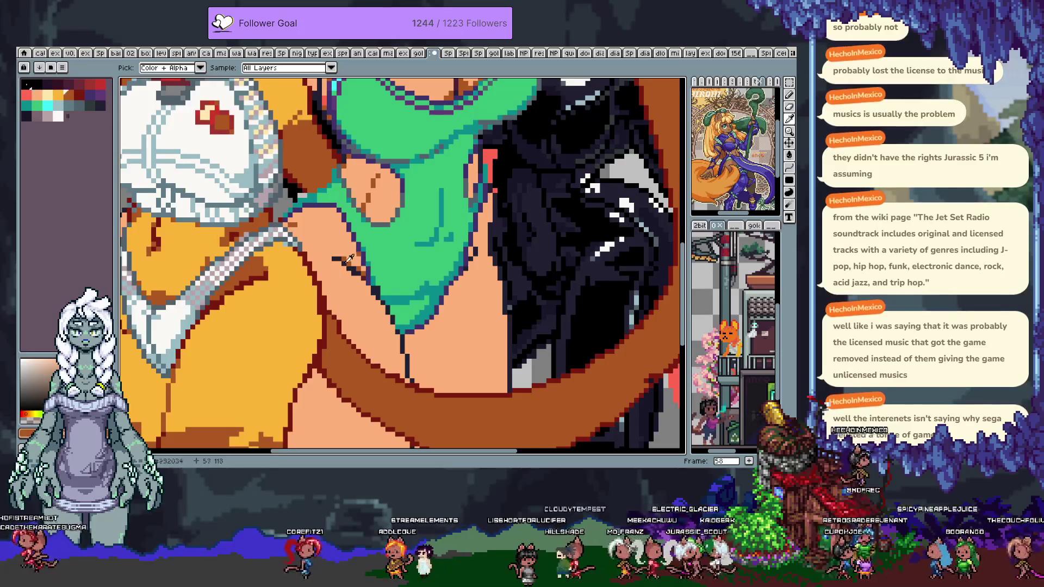
left_click(365, 273, "alt")
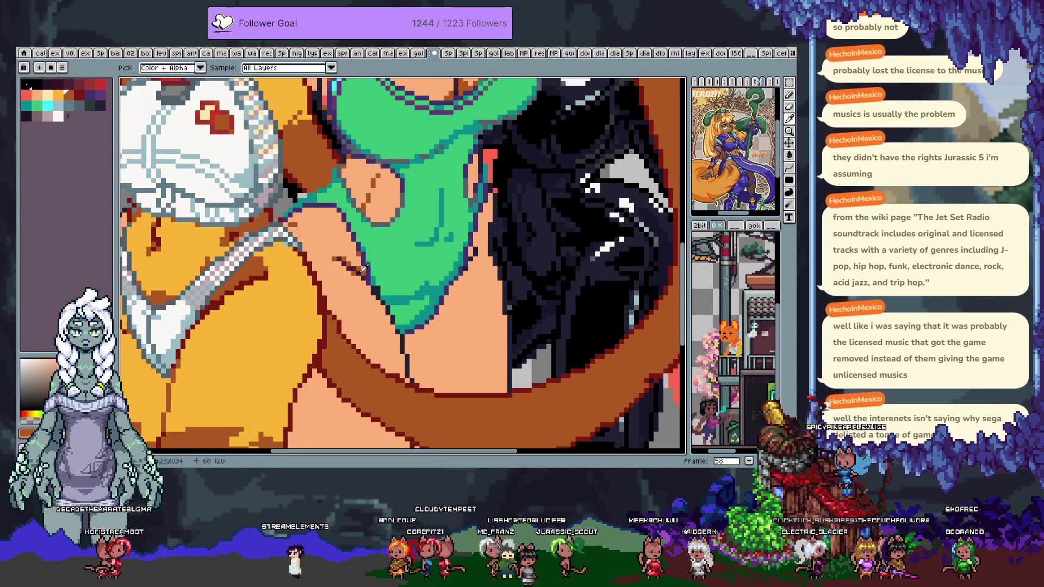
left_click(359, 265, "alt")
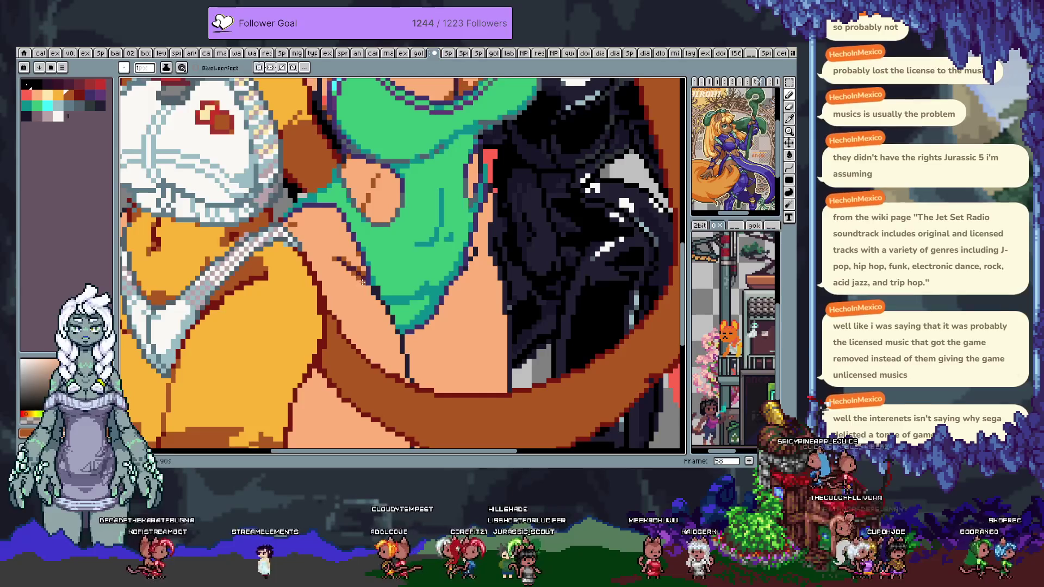
left_click(378, 292, "alt")
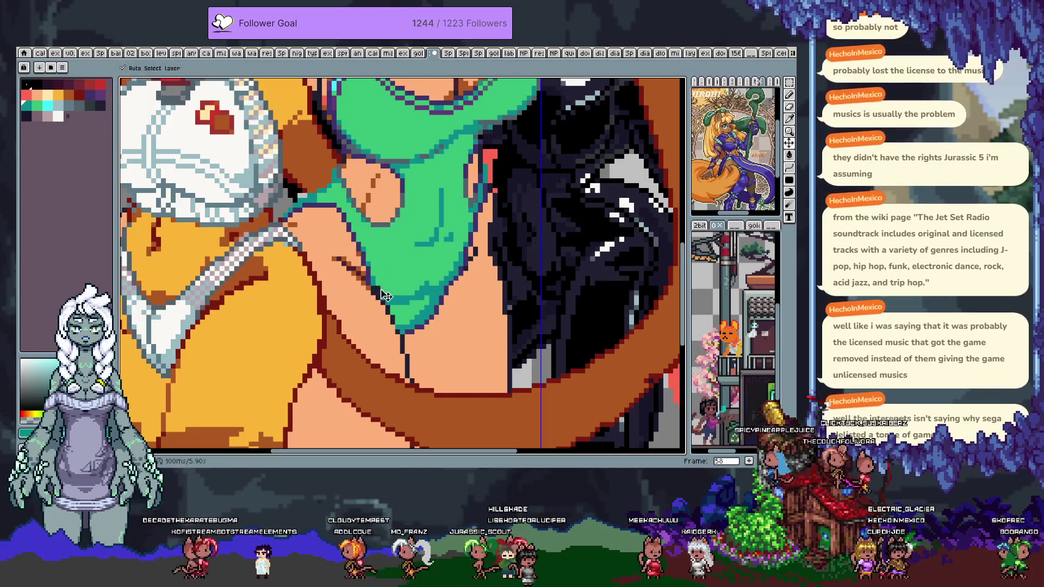
scroll(381, 283, "up", 4)
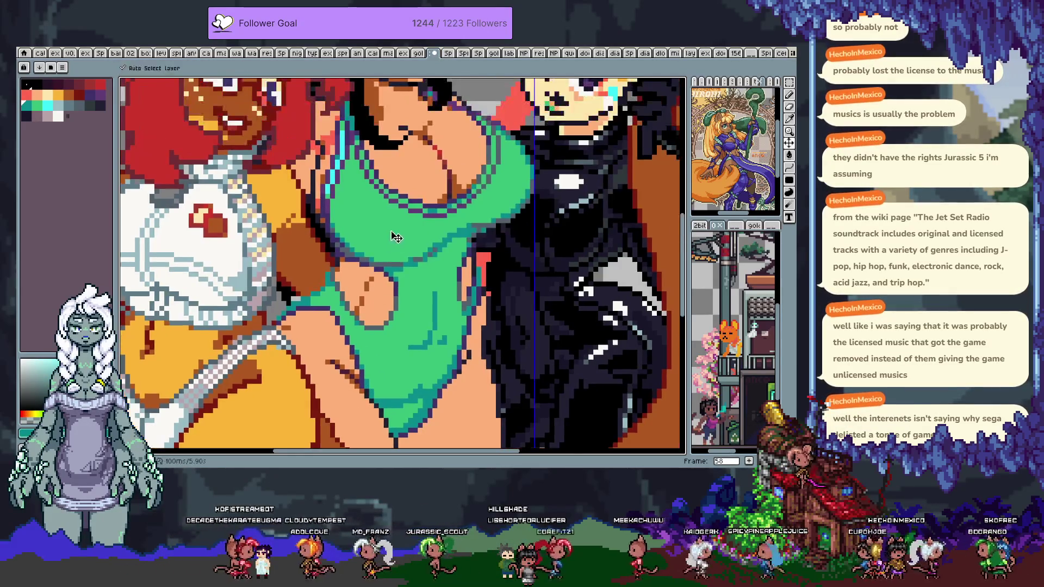
- Add dark pixels along the right edge of the black hair, sampling dark hair shades
scroll(389, 268, "down", 1)
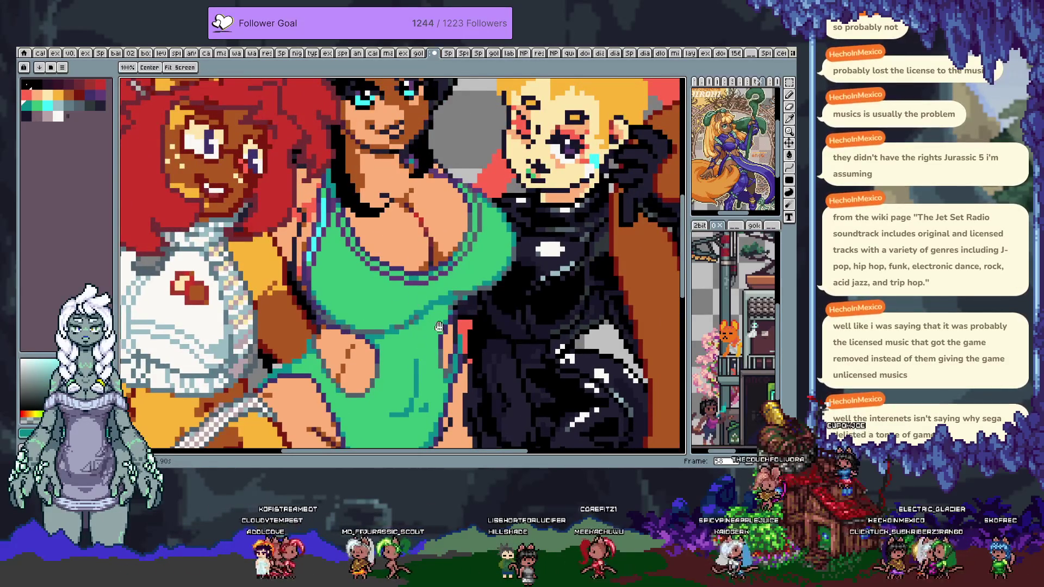
left_click_drag(419, 284, 376, 310)
key("b")
scroll(361, 318, "down", 1)
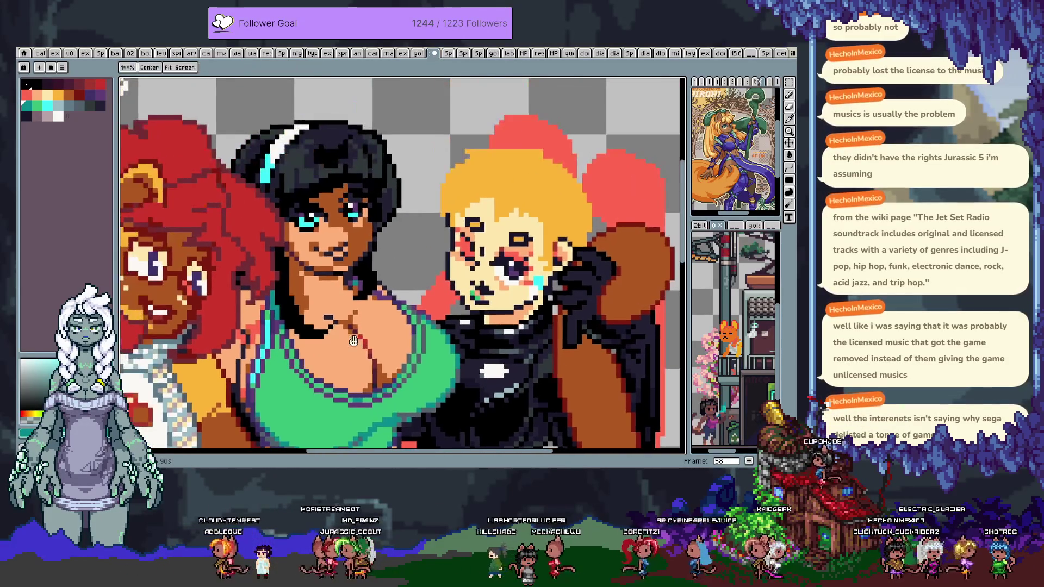
left_click_drag(349, 243, 375, 240)
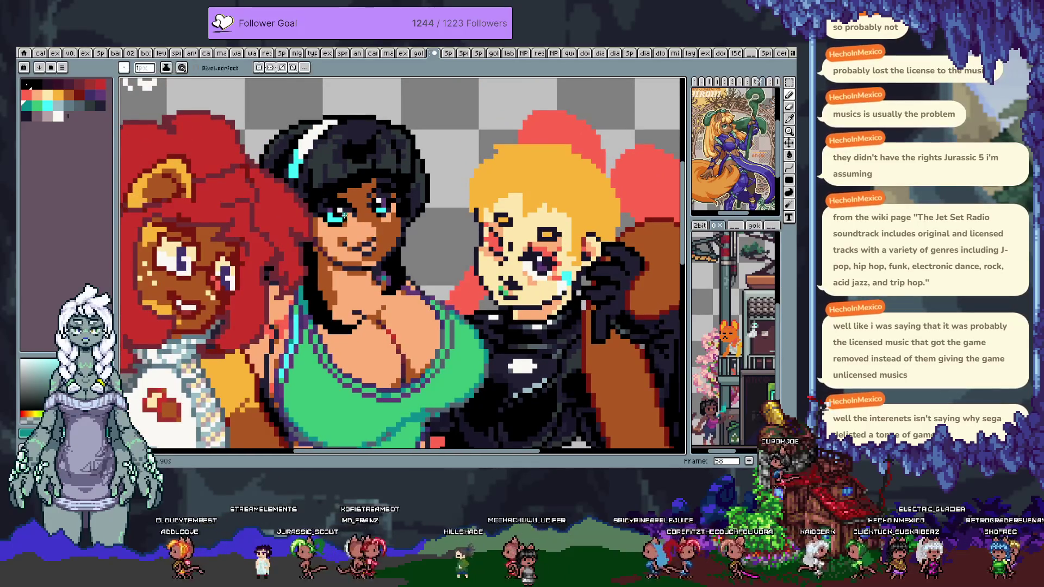
left_click(393, 125, "alt")
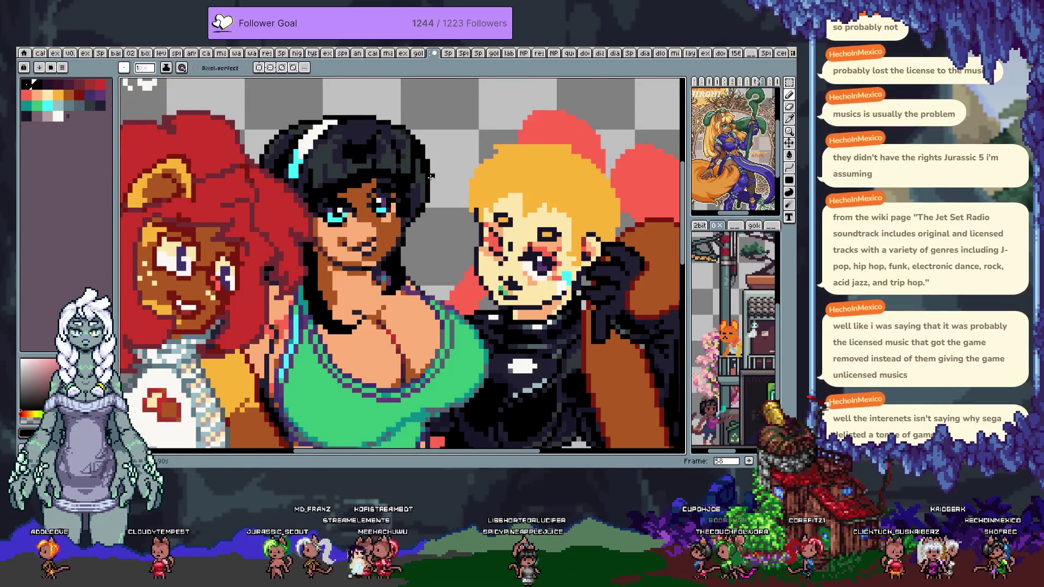
left_click_drag(430, 171, 431, 187)
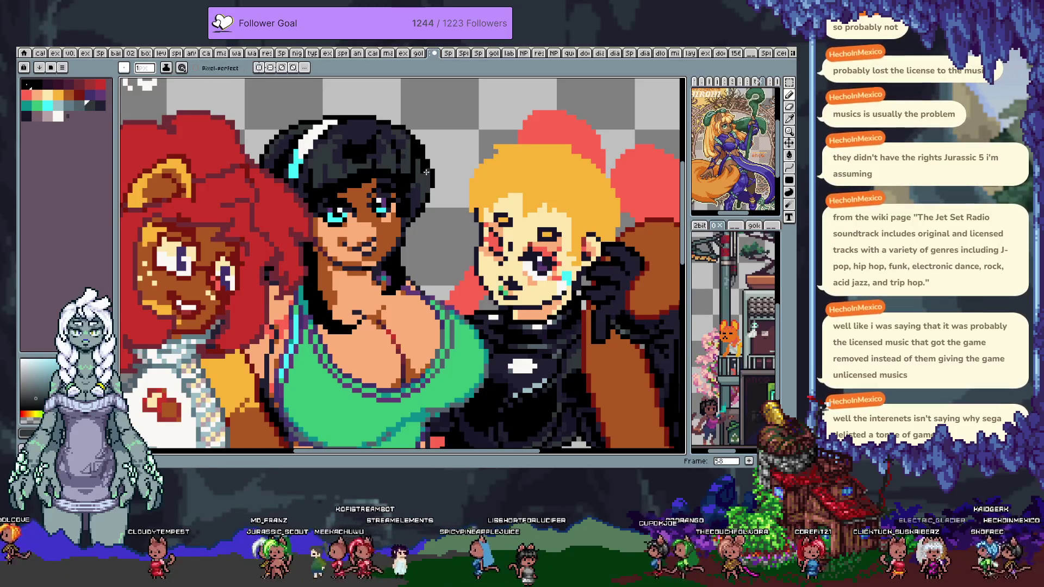
left_click(423, 148, "alt")
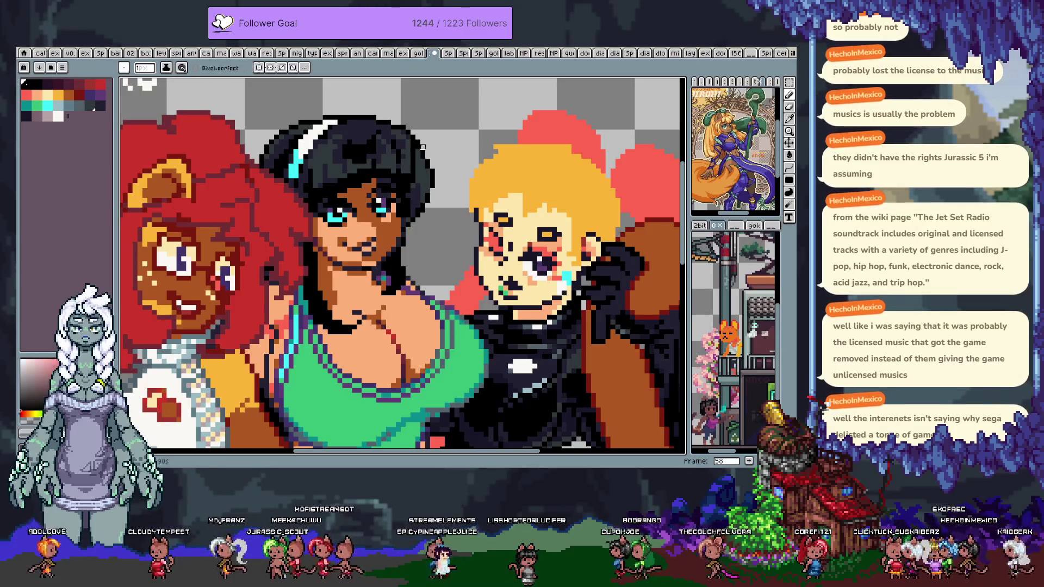
left_click(431, 174, "alt")
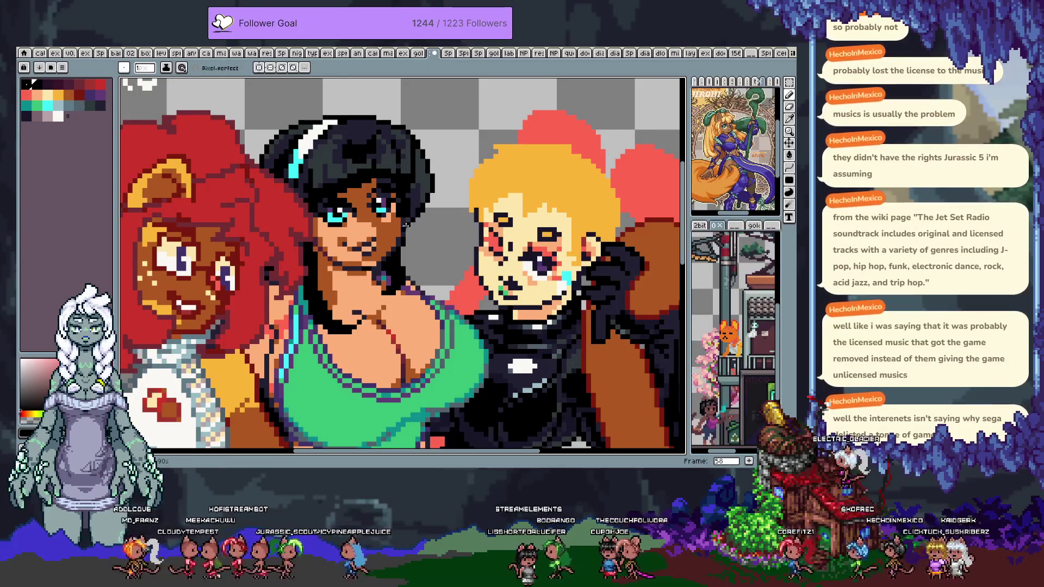
left_click(427, 188, "alt")
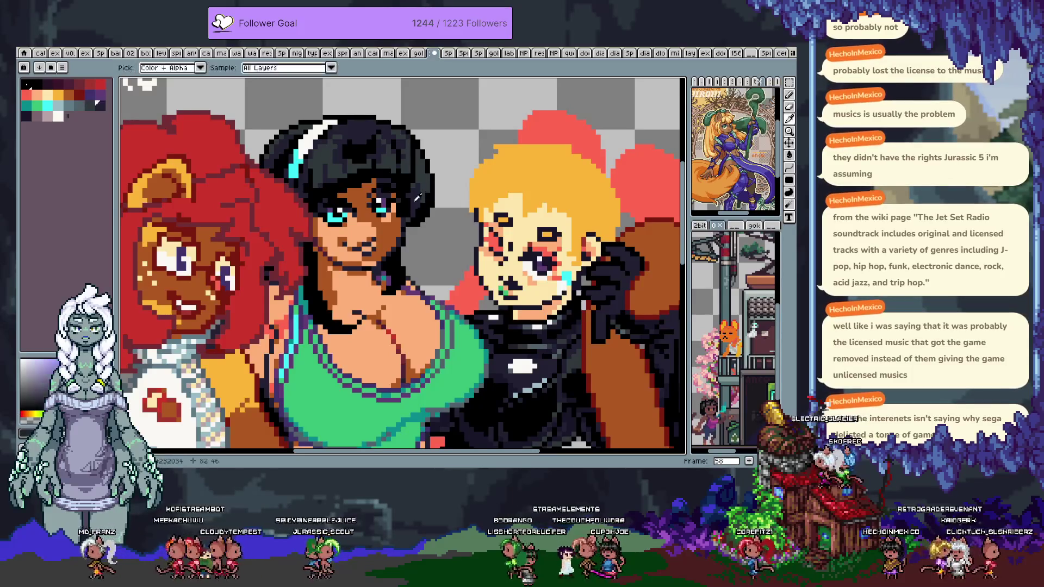
left_click(427, 203, "alt")
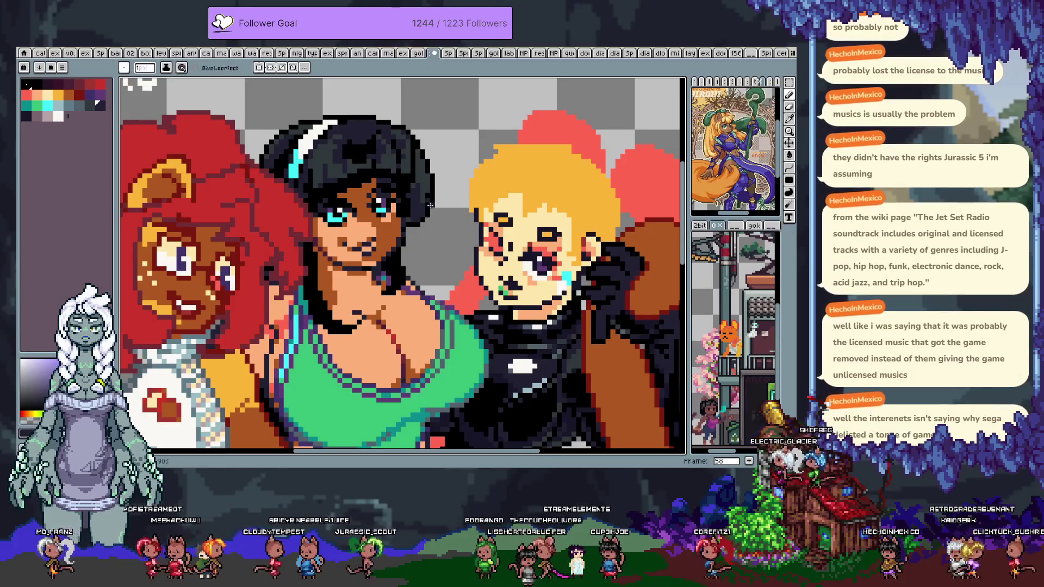
- Undo stray strokes and draw a rectangular selection around the middle woman's right eye
key("space")
left_click_drag(414, 233, 430, 277)
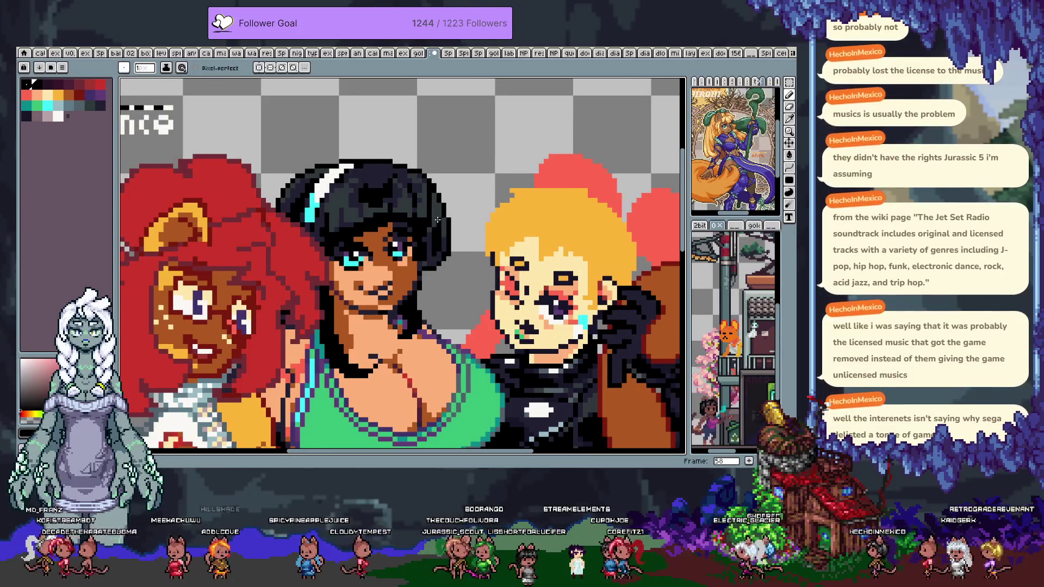
left_click(424, 250, "alt")
key("ctrl+z")
key("alt")
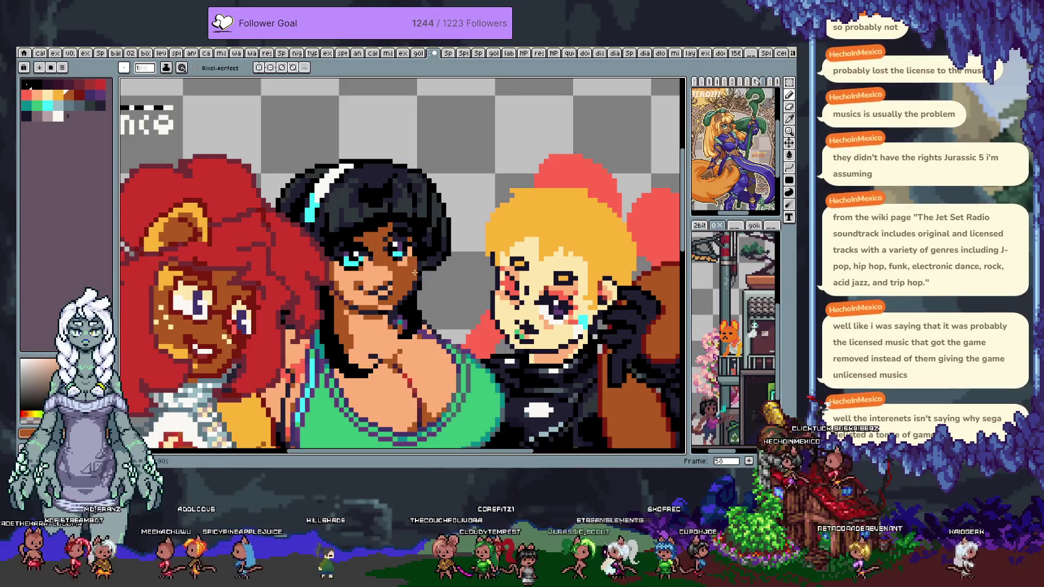
left_click_drag(415, 273, 433, 236)
key("m")
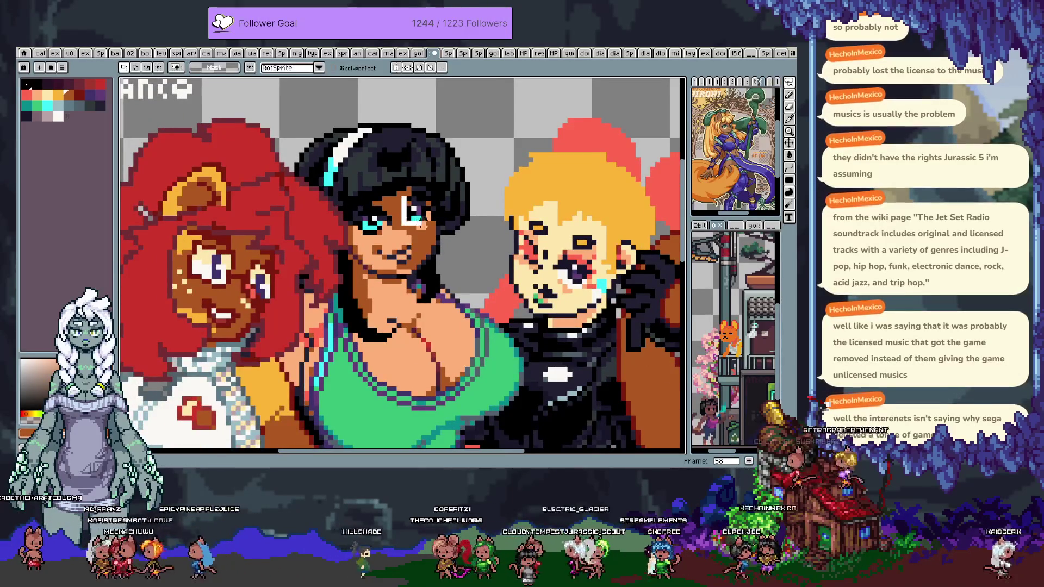
mouse_move(399, 193)
left_mouse_down()
mouse_move(434, 228)
mouse_move(416, 200)
left_mouse_up()
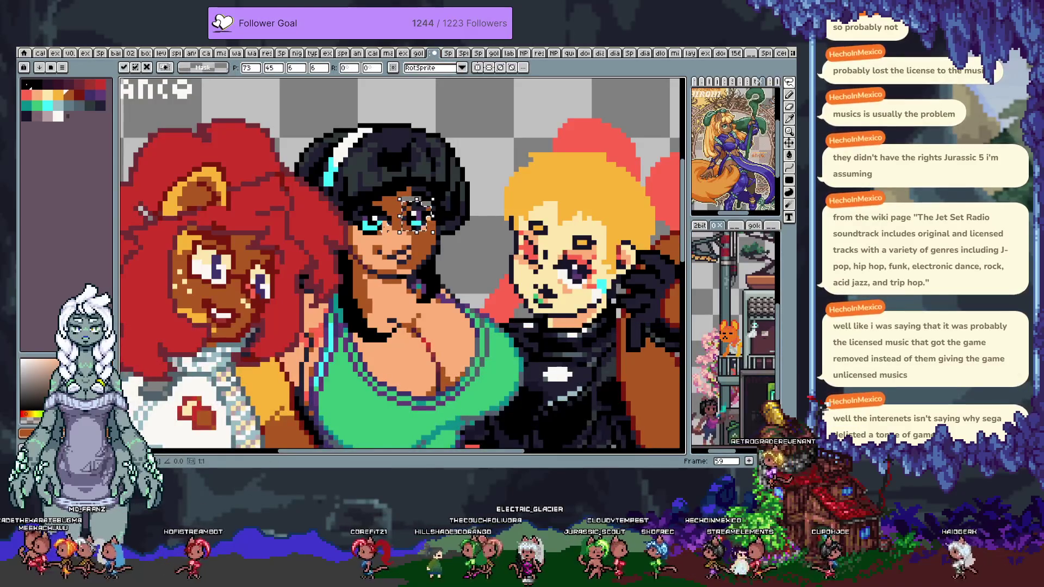
- Nudge the selected right eye down one pixel and deselect it
key("Escape")
scroll(417, 197, "up", 3)
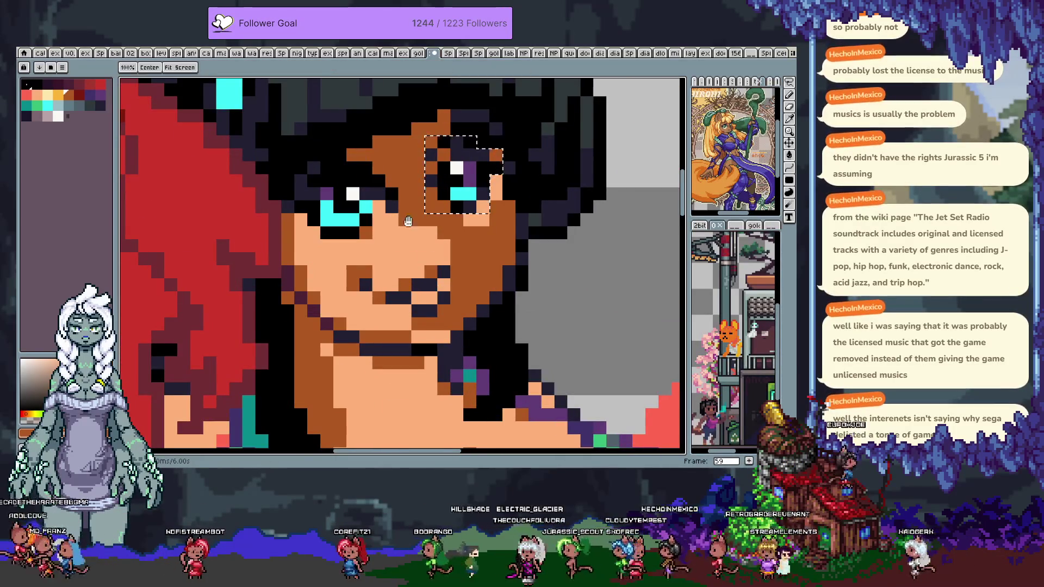
mouse_move(301, 199)
left_mouse_down()
mouse_move(288, 239)
mouse_move(302, 251)
mouse_move(381, 239)
mouse_move(327, 182)
mouse_move(302, 196)
mouse_move(432, 187)
mouse_move(368, 239)
left_mouse_up()
key("Down")
key("ctrl+d")
key("i")
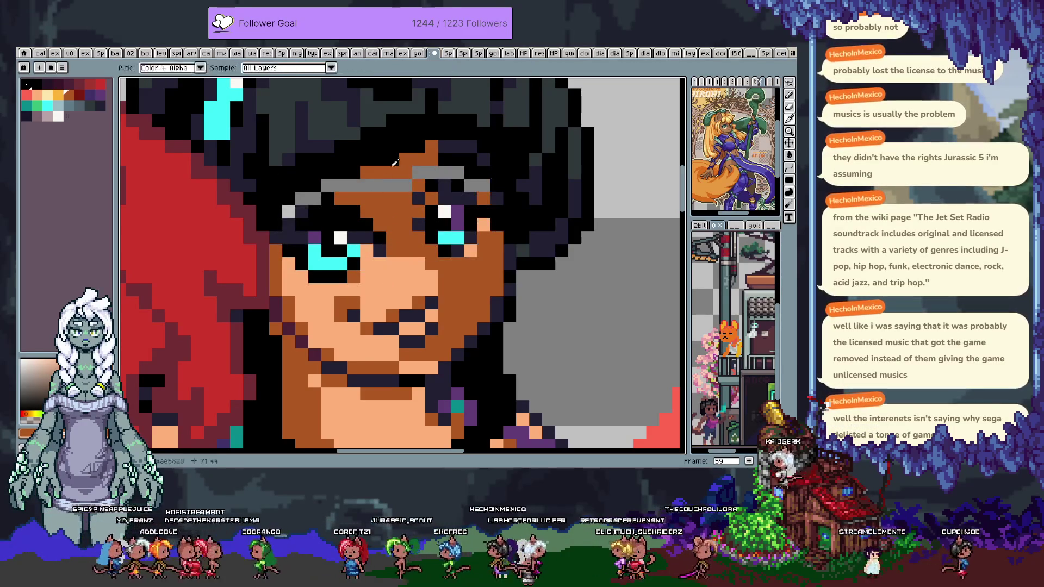
- Repaint the grey gap above the eyes in brown skin and darken pixels along the brow
left_click(384, 164)
key("b")
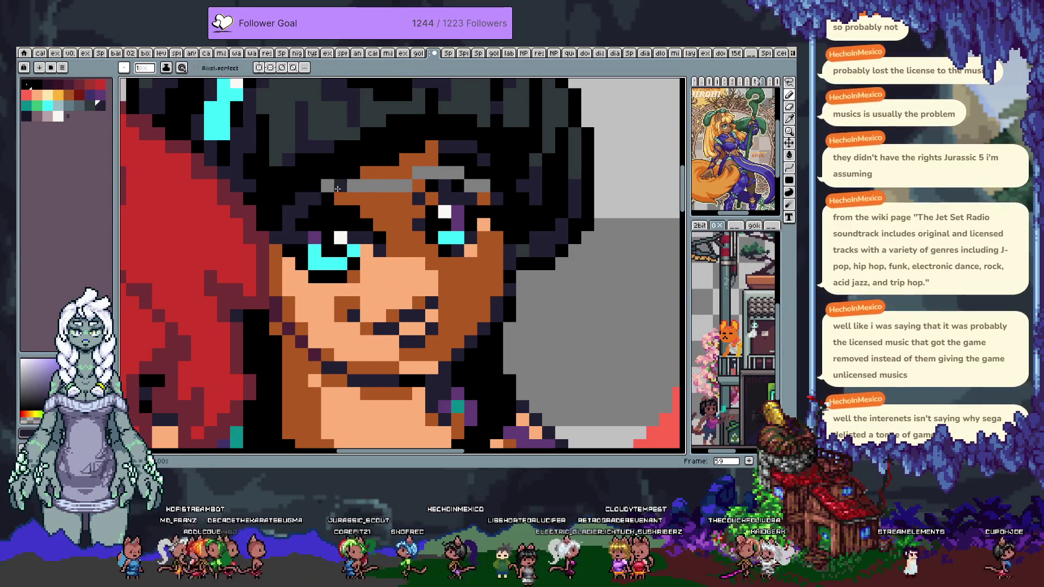
left_click(295, 217, "alt")
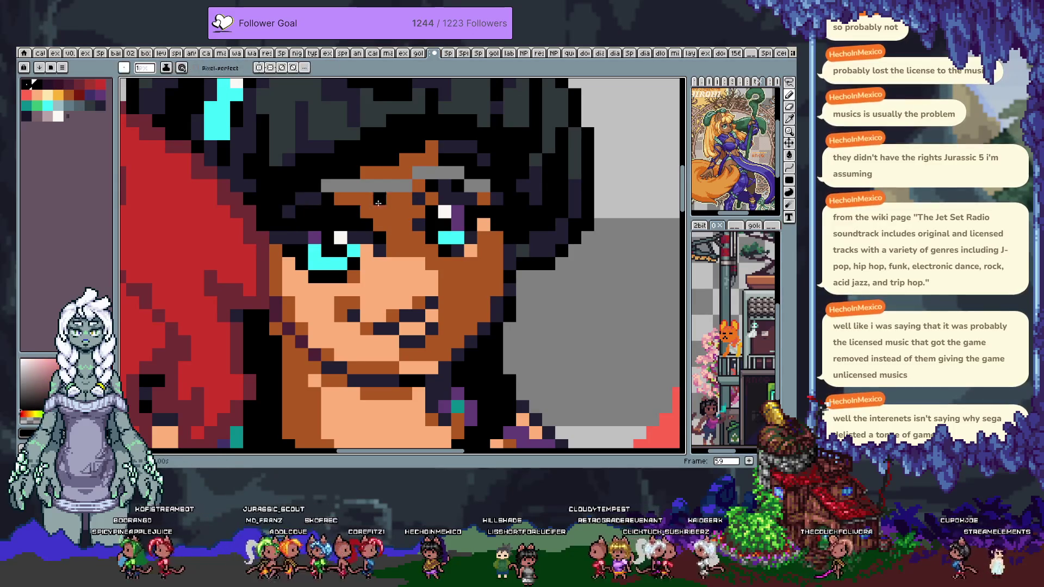
left_click(316, 265)
key("ctrl+z")
left_click(326, 201, "alt")
left_click_drag(326, 186, 463, 173)
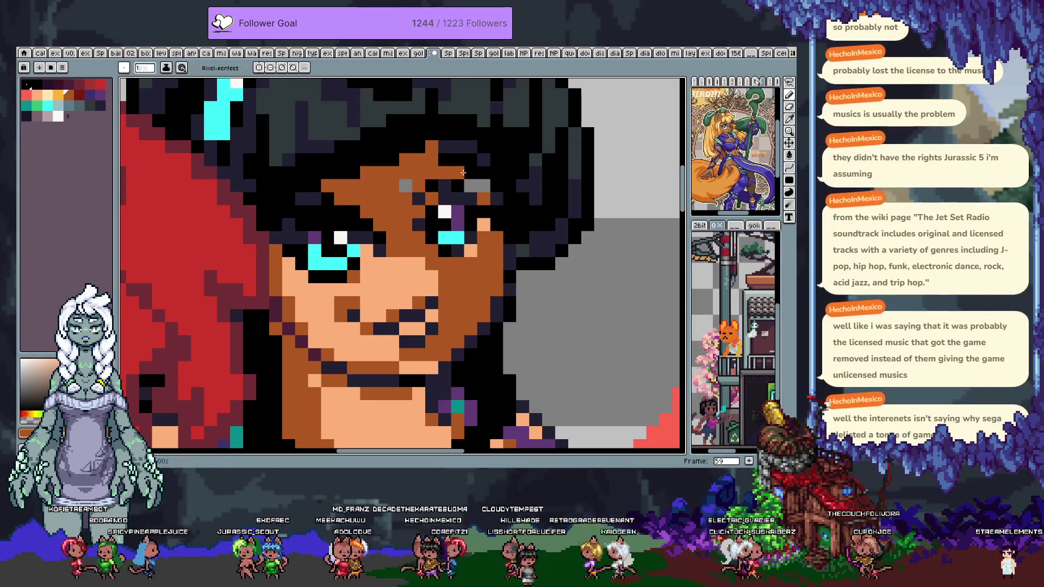
left_click(444, 186, "alt")
left_click(472, 186)
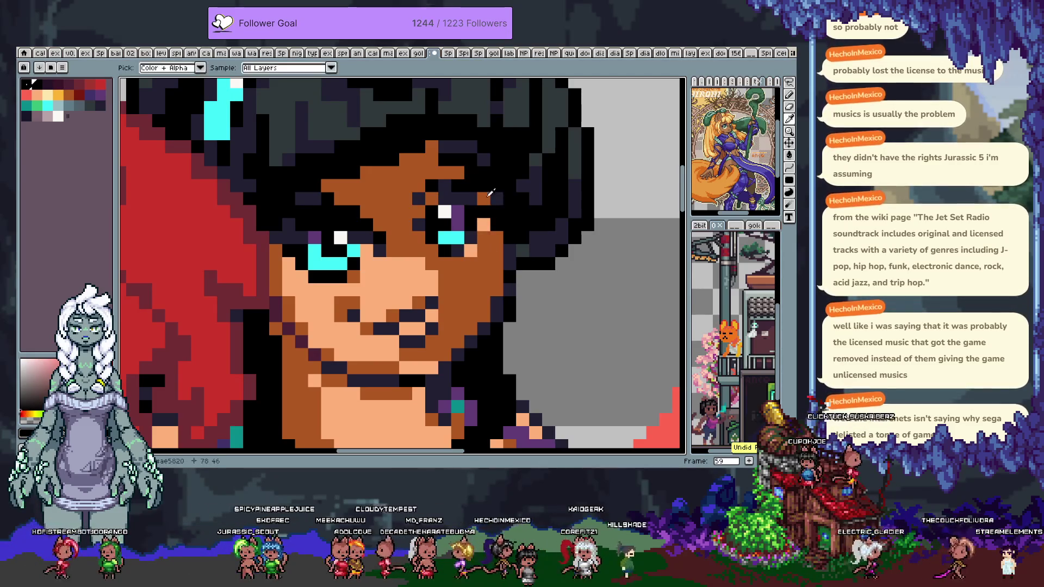
left_click(460, 169, "alt")
left_click(445, 157)
- Draw a dark eyebrow stroke across the brow and fix a stray pixel in brown
left_click_drag(445, 155, 406, 226)
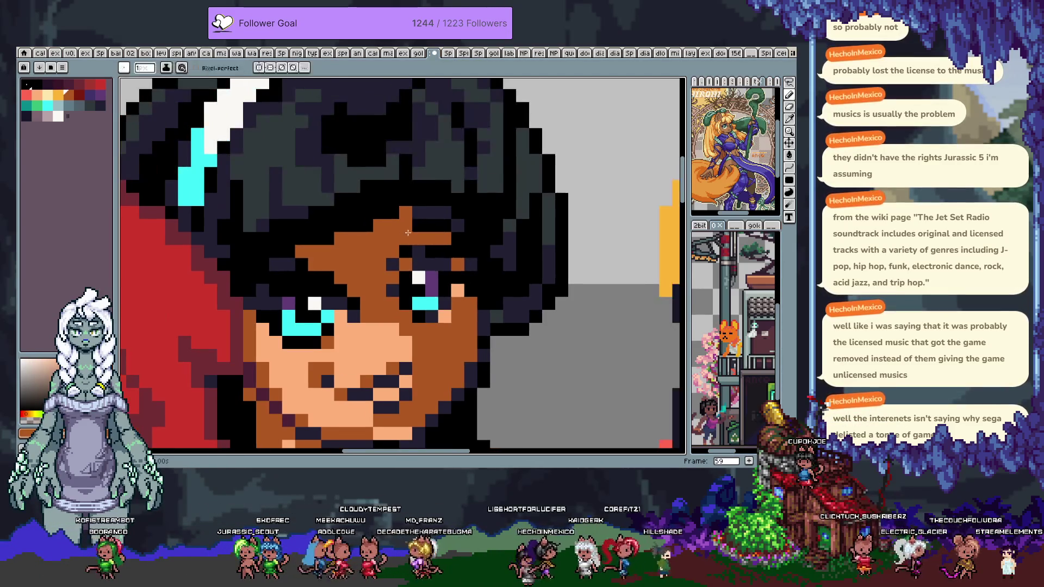
key("ctrl+z")
key("ctrl+z")
key("ctrl+z")
key("ctrl+z")
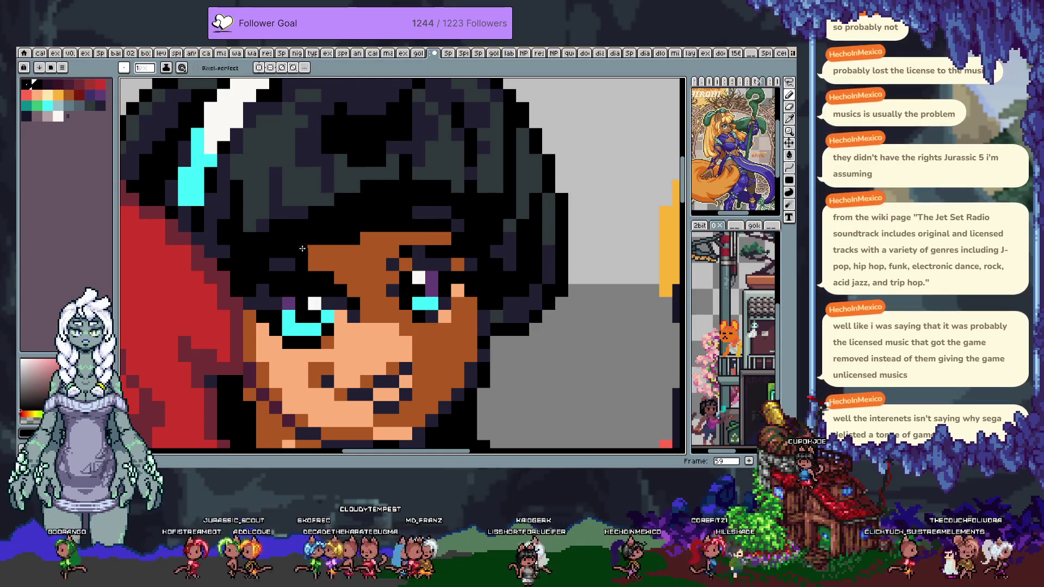
left_click(430, 205, "alt")
mouse_move(430, 209)
left_mouse_down()
mouse_move(327, 225)
mouse_move(308, 239)
mouse_move(281, 220)
mouse_move(271, 196)
left_mouse_up()
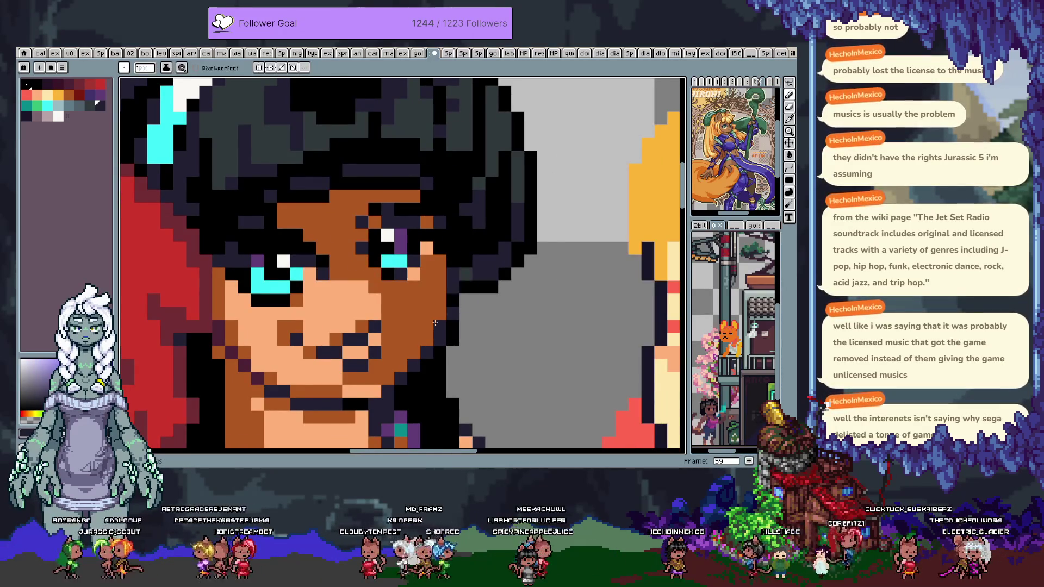
mouse_move(513, 366)
left_mouse_down()
mouse_move(522, 297)
mouse_move(446, 304)
left_mouse_up()
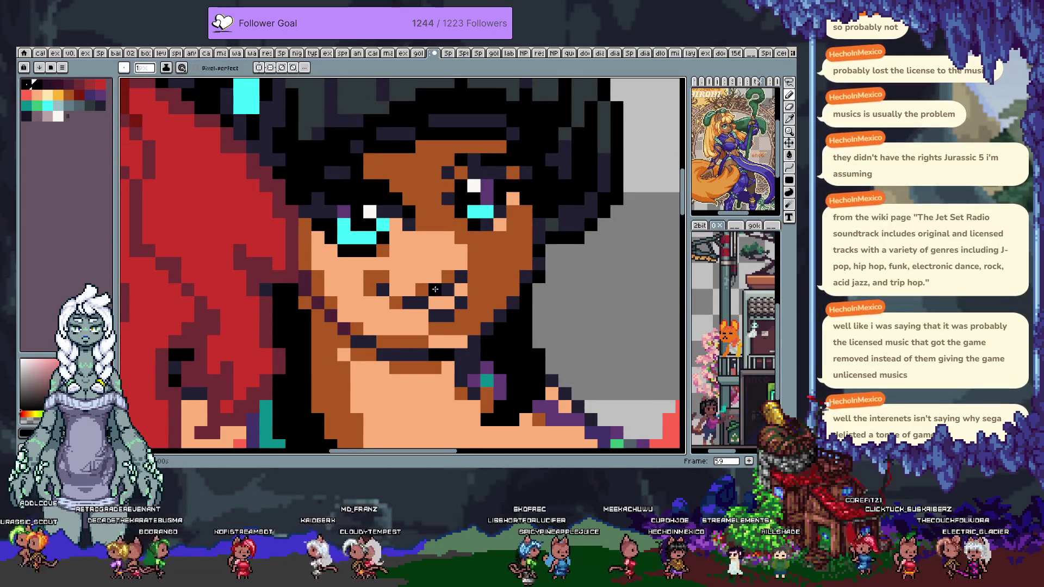
left_click(468, 301, "alt")
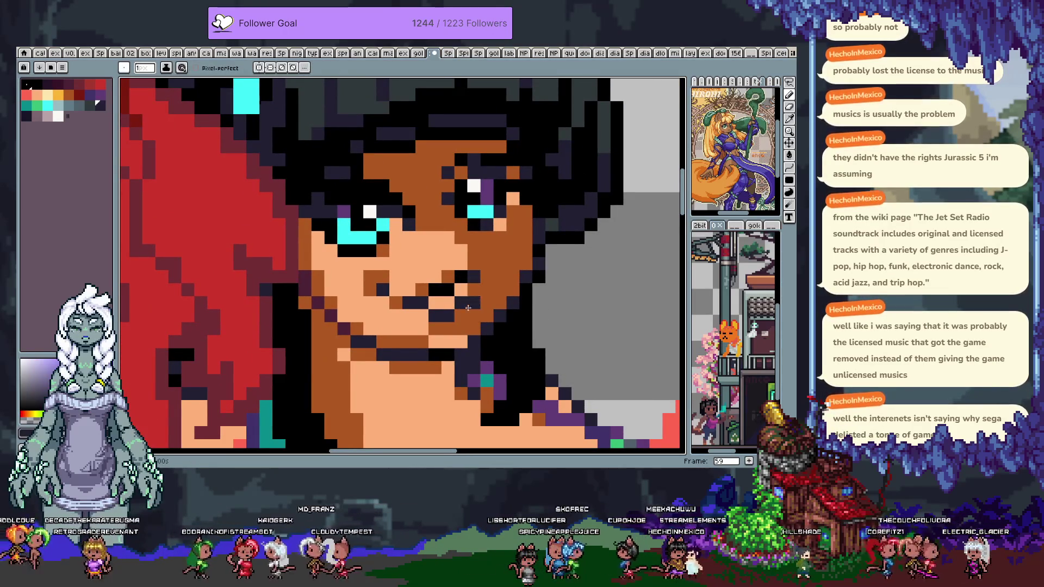
left_click_drag(432, 251, 435, 252)
left_click(479, 216, "alt")
left_click(466, 216)
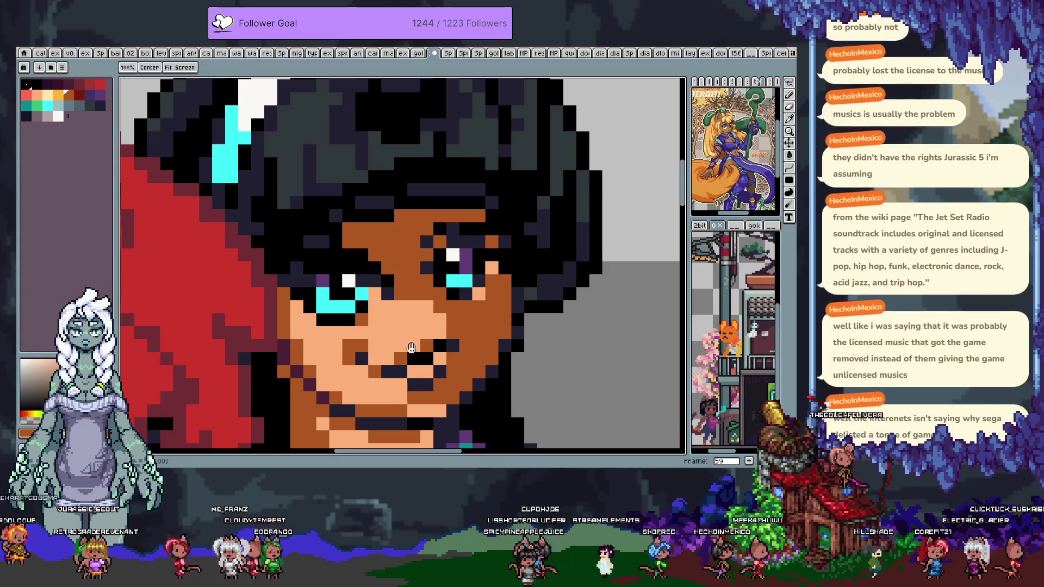
- Look over the chin, neck and shoulders, then undo the last brow edits
left_click_drag(395, 288, 359, 158)
mouse_move(375, 364)
left_mouse_down()
mouse_move(365, 235)
mouse_move(272, 109)
left_mouse_up()
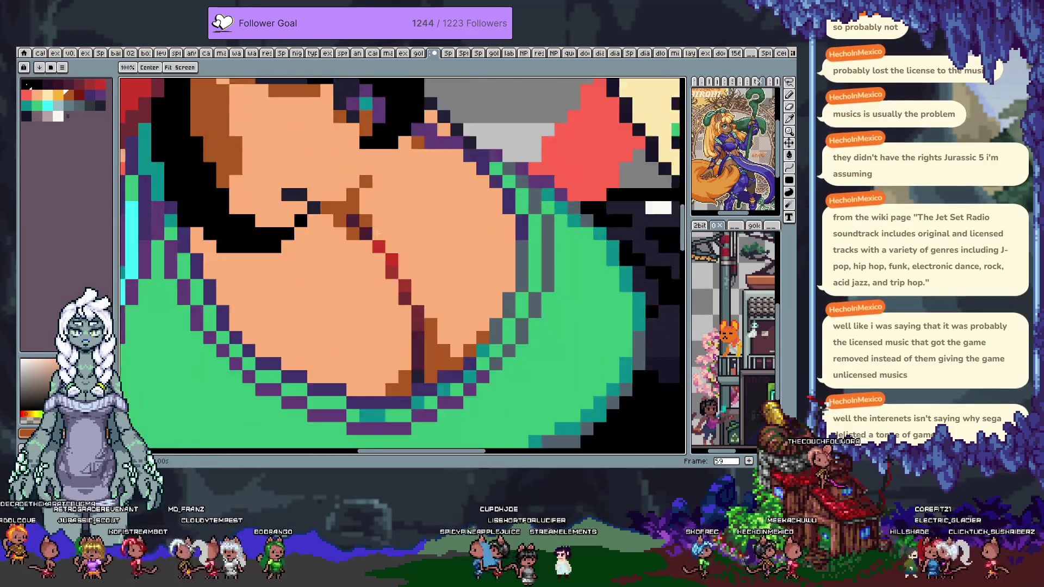
left_click_drag(384, 182, 398, 246)
key("b")
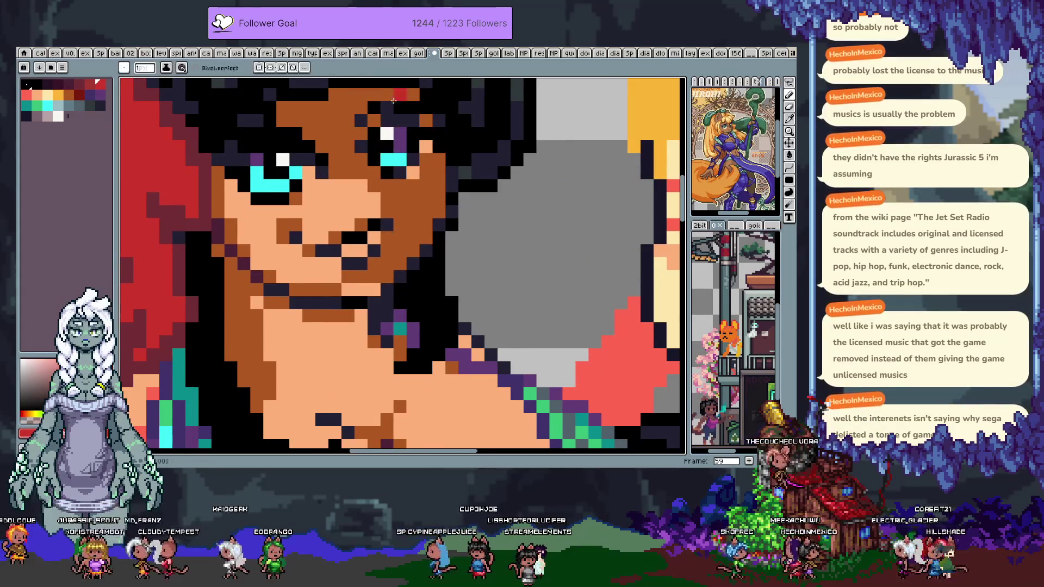
key("ctrl+z")
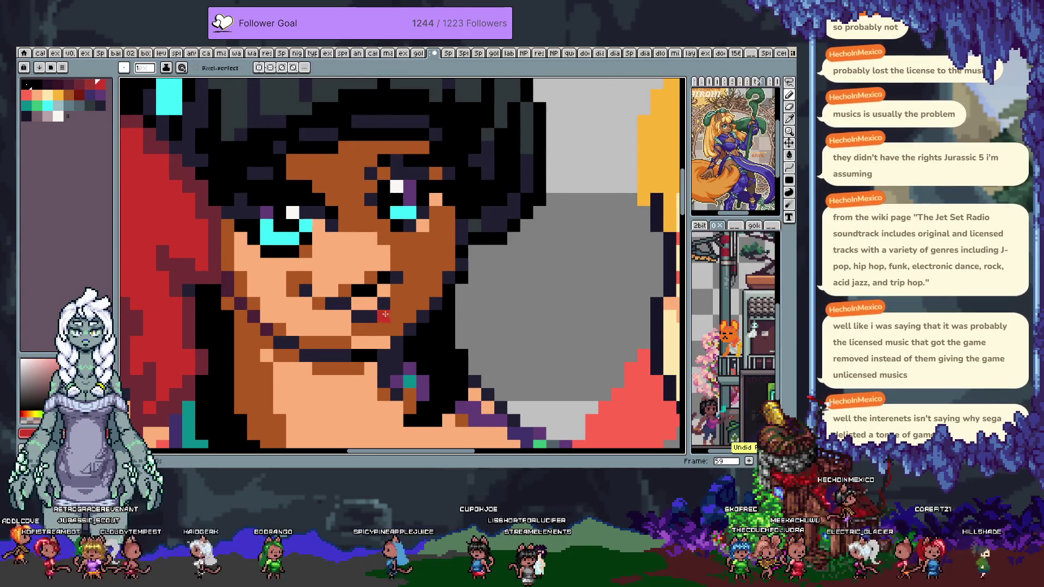
key("i")
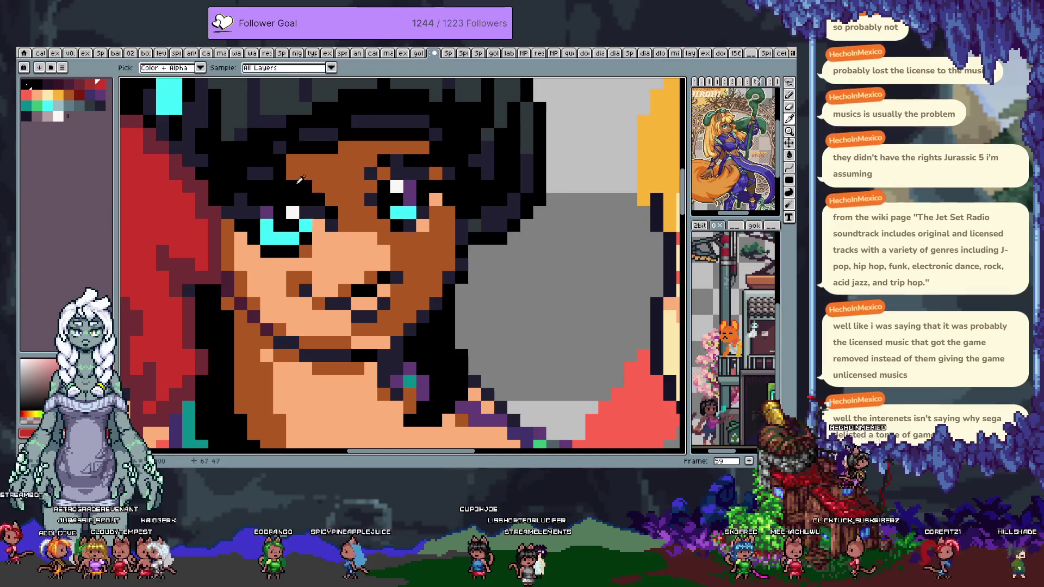
left_click(274, 207)
key("b")
key("ctrl+z")
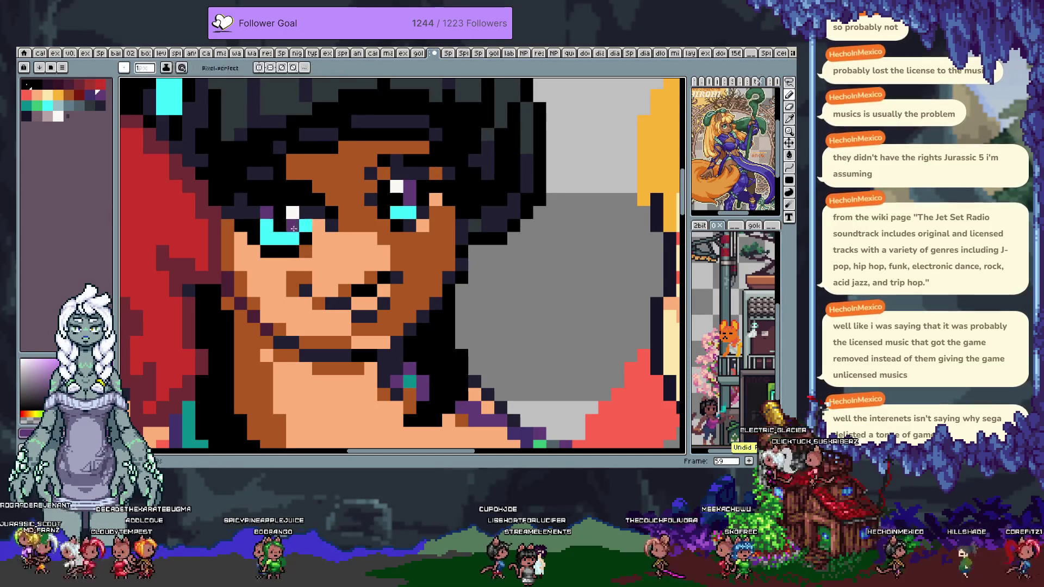
- Pan over the chest, return to the face and place a red pixel beside the brow
scroll(420, 194, "down", 10)
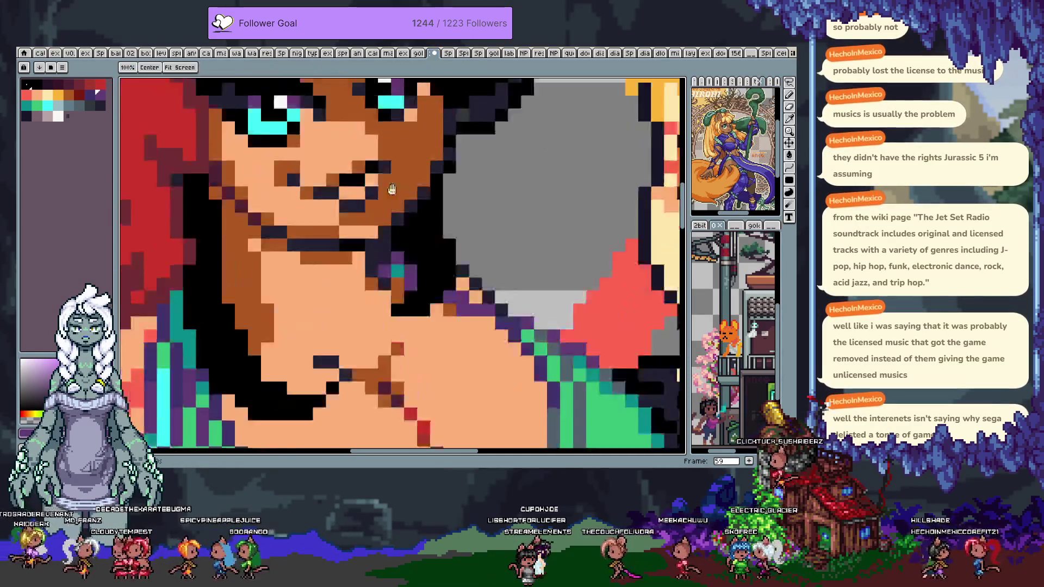
mouse_move(392, 281)
left_mouse_down()
mouse_move(343, 81)
mouse_move(391, 228)
mouse_move(458, 369)
left_mouse_up()
scroll(458, 369, "up", 8)
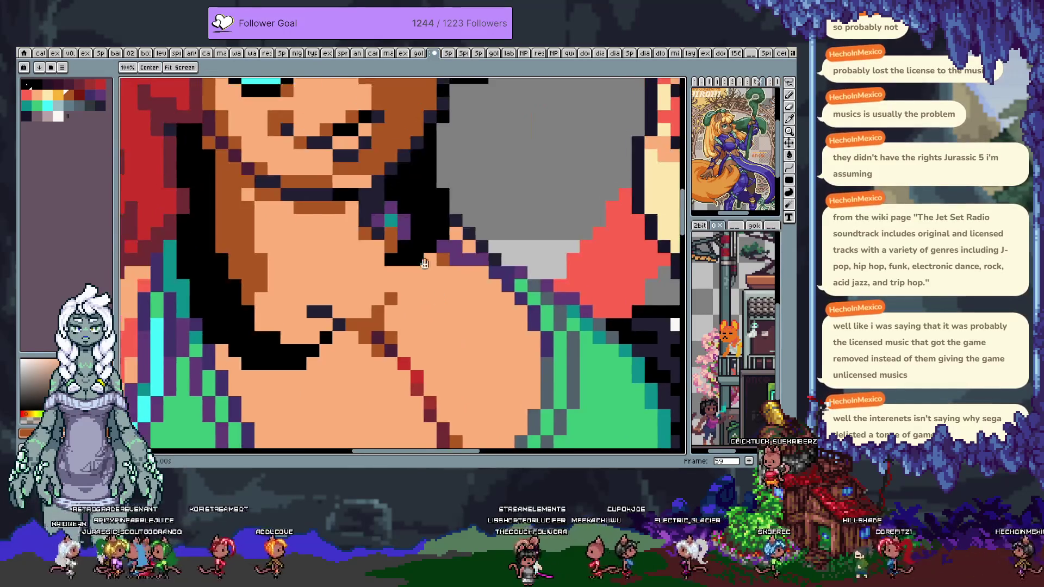
scroll(435, 392, "down", 3)
key("b")
scroll(432, 400, "up", 5)
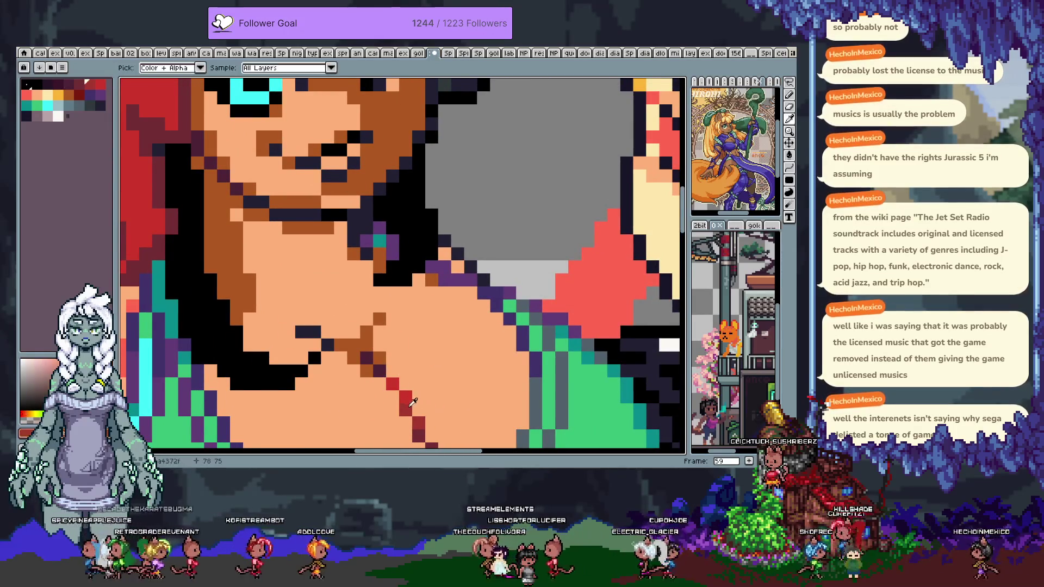
left_click(433, 194)
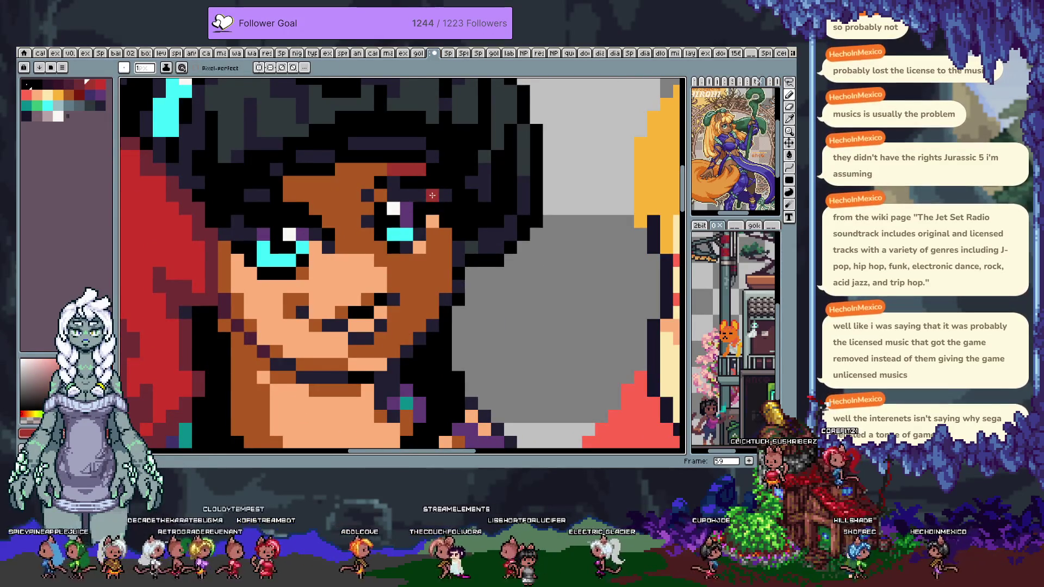
- Add dark red pixels beside the middle woman's brow next to her eye
left_click(291, 183)
left_click(292, 193)
left_click(289, 187, "alt")
left_click(292, 191)
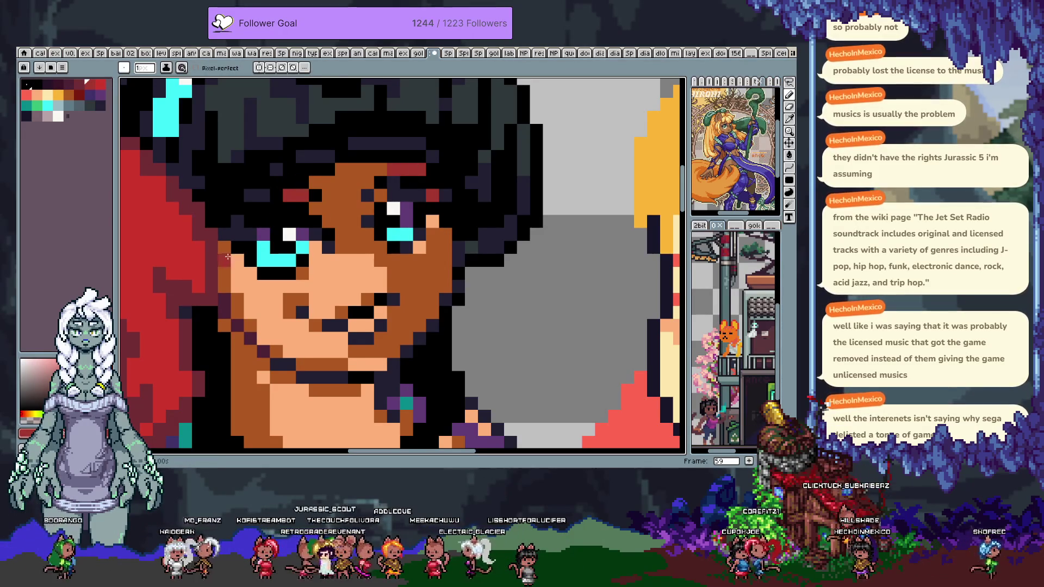
- Shade around the nose with dark red pixels, restoring skin beside it
left_click_drag(360, 387, 341, 298)
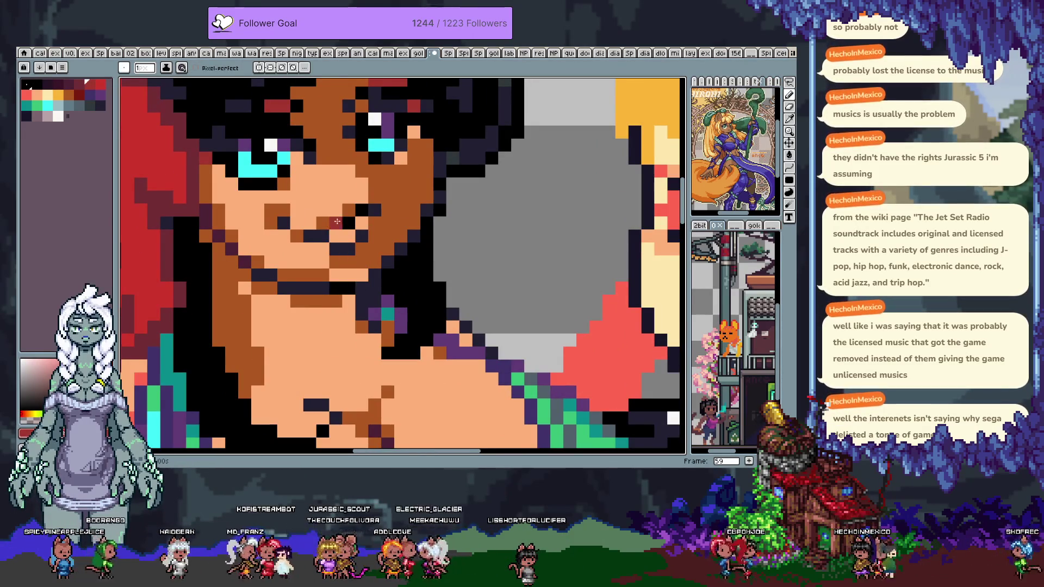
left_click_drag(346, 237, 341, 222)
left_click(362, 209)
left_click(283, 221)
left_click(83, 87)
left_click_drag(335, 220, 356, 216)
- Darken a few cheek pixels and shade the lips in dark red
left_click(380, 194)
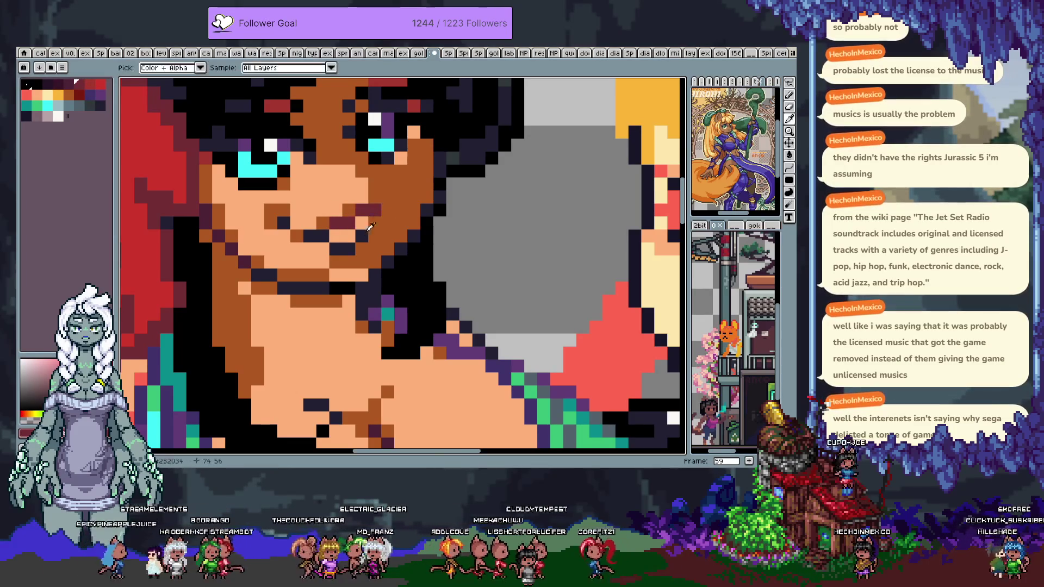
left_click(363, 240)
left_click(343, 223, "alt")
left_click(340, 250)
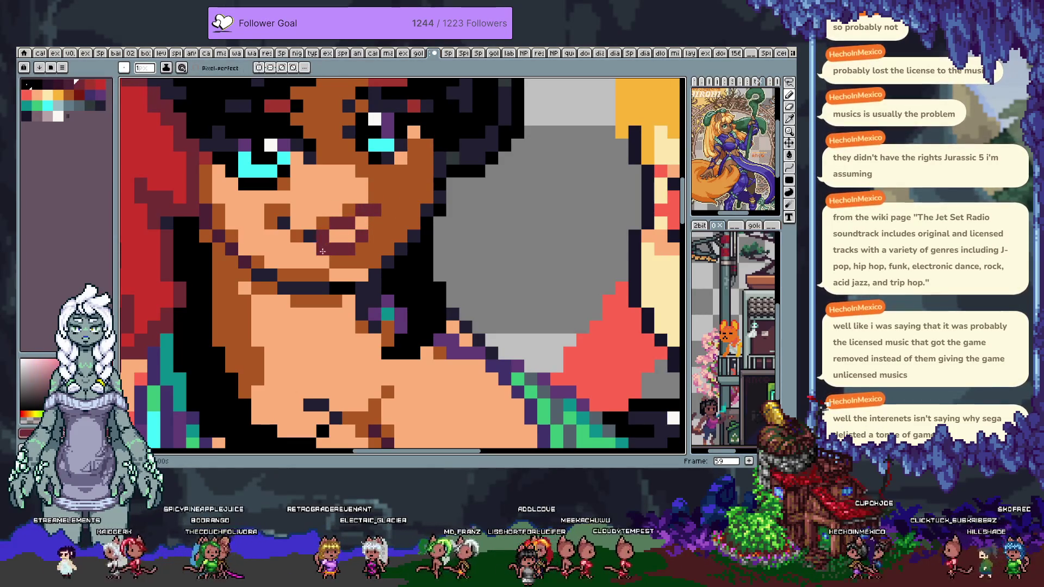
left_click_drag(310, 237, 336, 237)
left_click(294, 237, "alt")
left_click(335, 225)
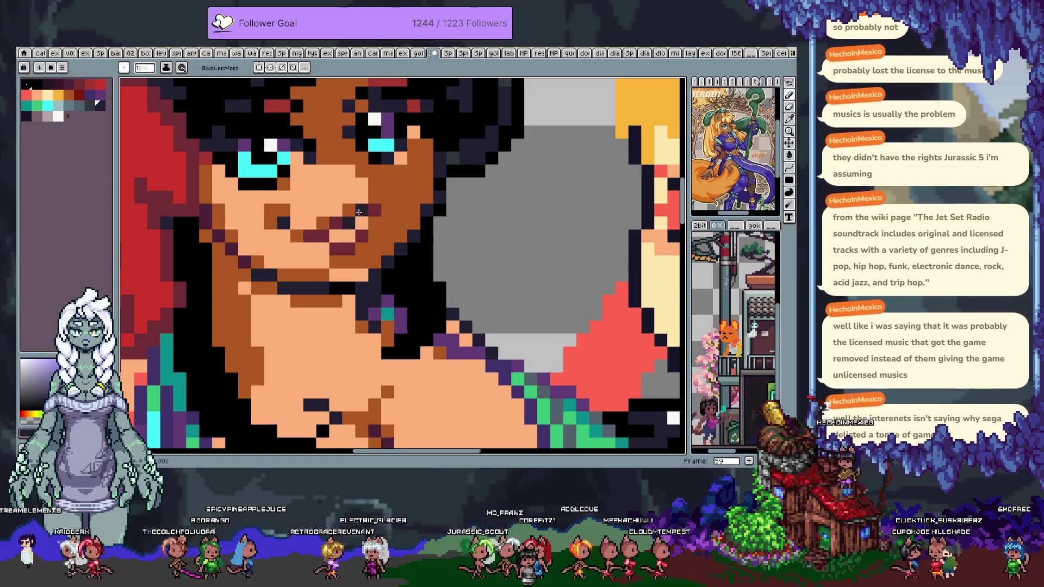
- Refine the chin and neck outline with black pixels, then bring the swimsuit into view
scroll(334, 224, "up", 2)
scroll(374, 290, "down", 2)
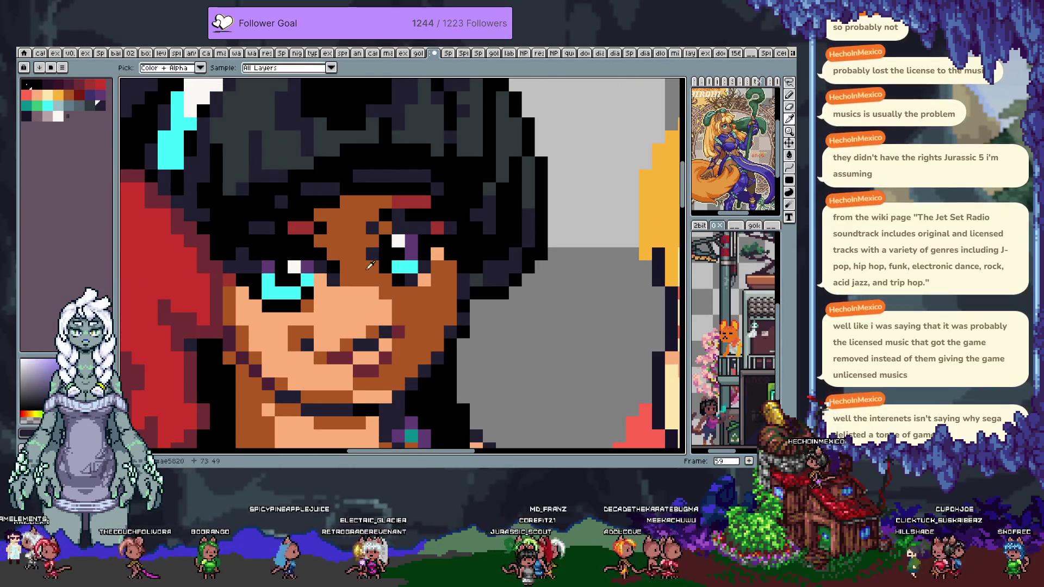
left_click(374, 289, "alt")
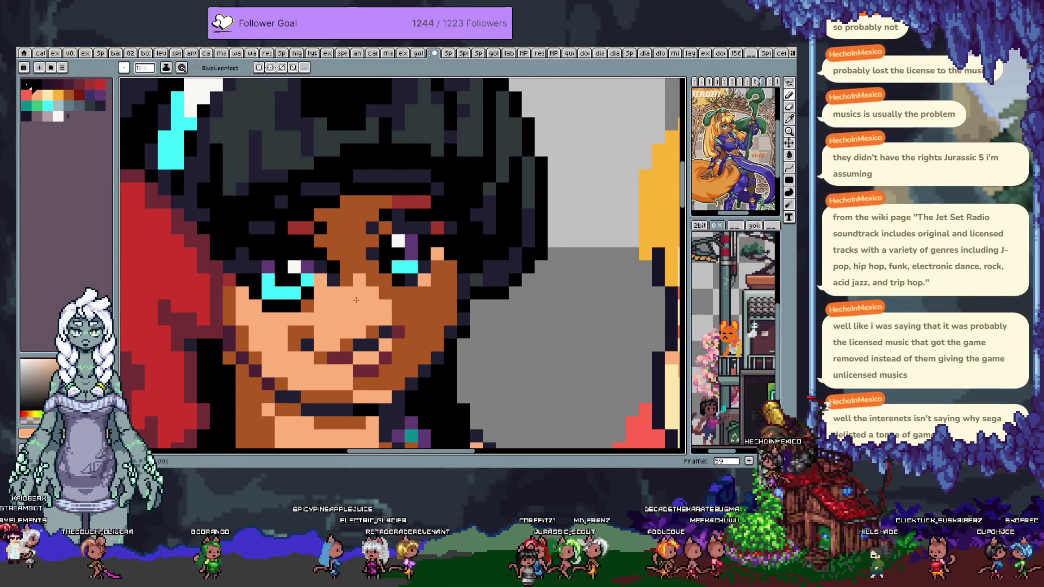
key("alt")
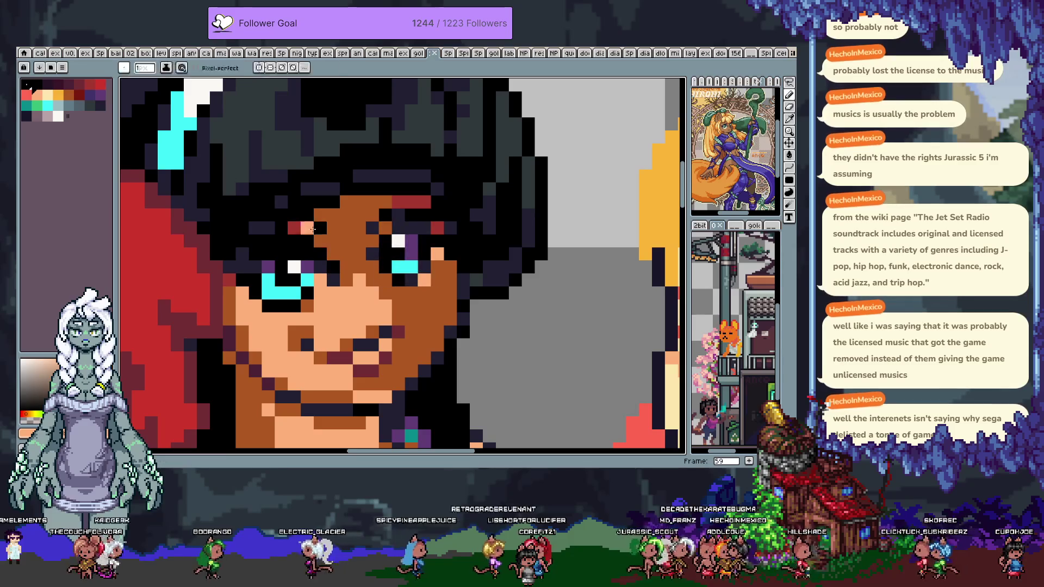
left_click_drag(347, 284, 337, 136)
left_click_drag(217, 188, 275, 252)
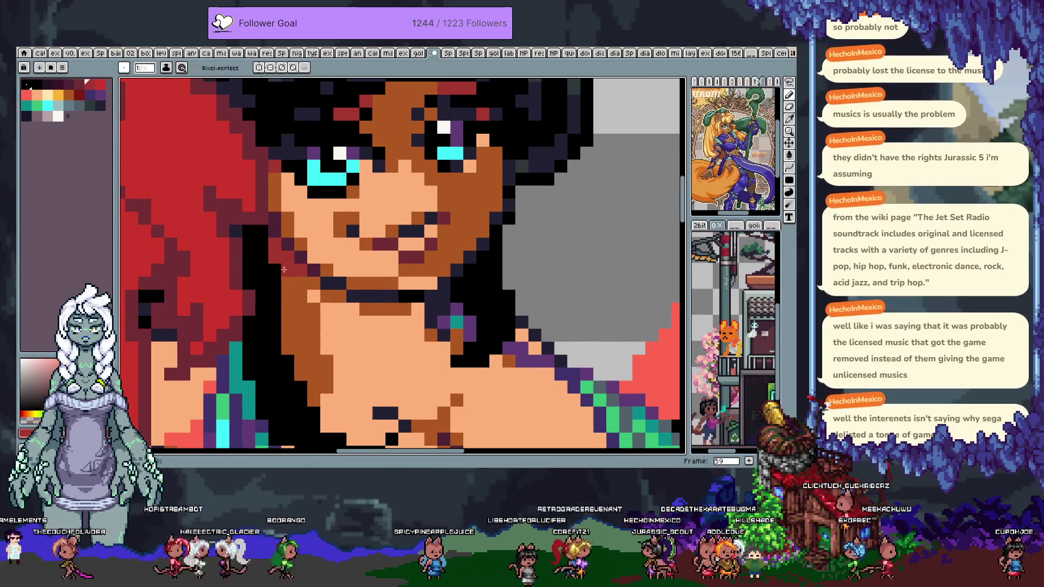
mouse_move(409, 335)
left_mouse_down()
mouse_move(305, 297)
mouse_move(340, 280)
mouse_move(299, 194)
left_mouse_up()
left_click(367, 309)
key("ctrl+z")
left_click(335, 268, "alt")
left_click(322, 283)
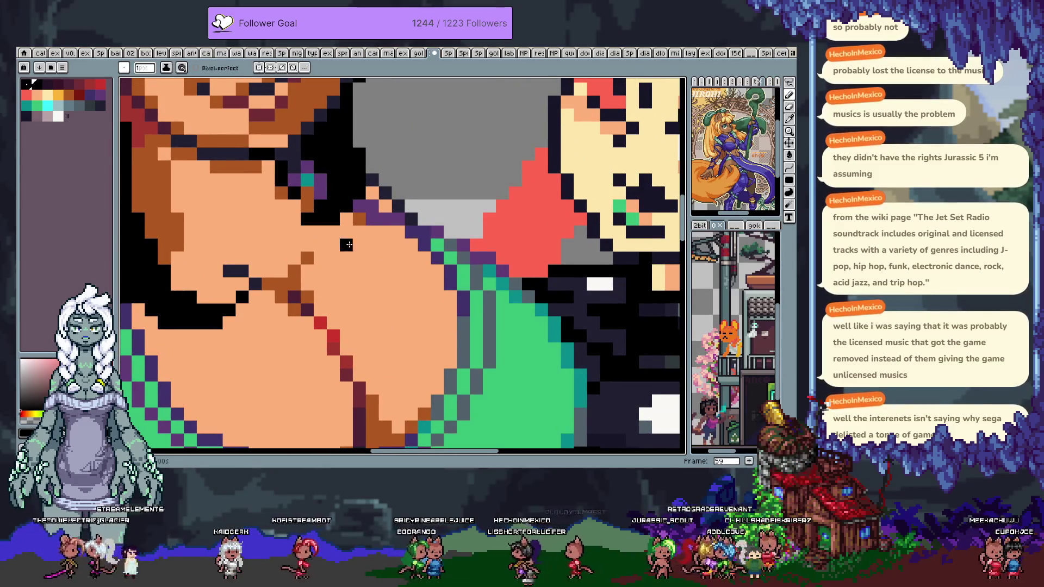
mouse_move(445, 347)
left_mouse_down()
mouse_move(478, 292)
mouse_move(344, 283)
mouse_move(441, 159)
mouse_move(440, 82)
left_mouse_up()
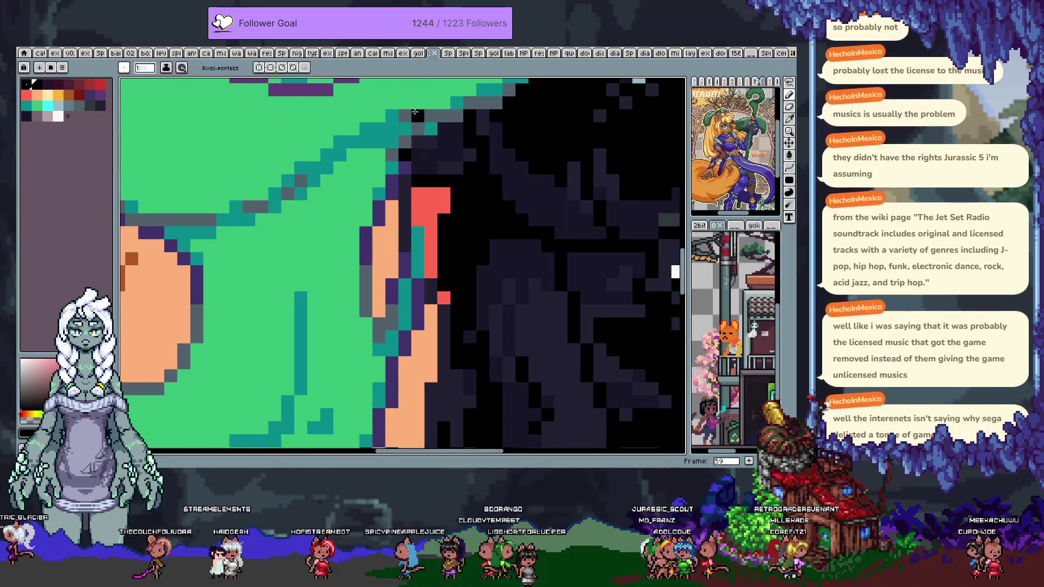
- Sample bright cyan from the swimsuit trim and pencil a highlight along the neckline
scroll(466, 326, "down", 5)
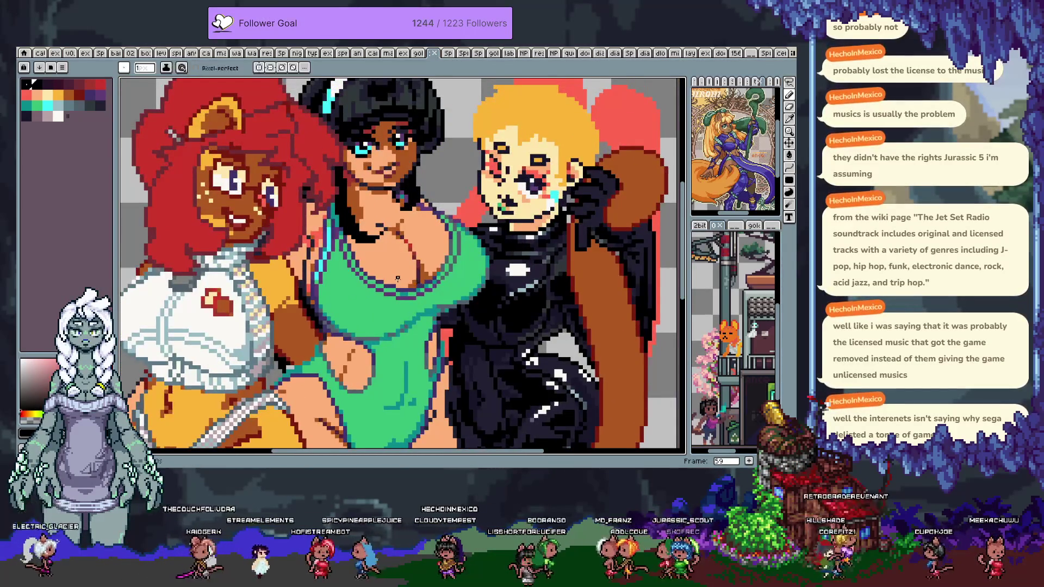
scroll(538, 235, "up", 1)
scroll(537, 235, "up", 1)
left_click(294, 195, "alt")
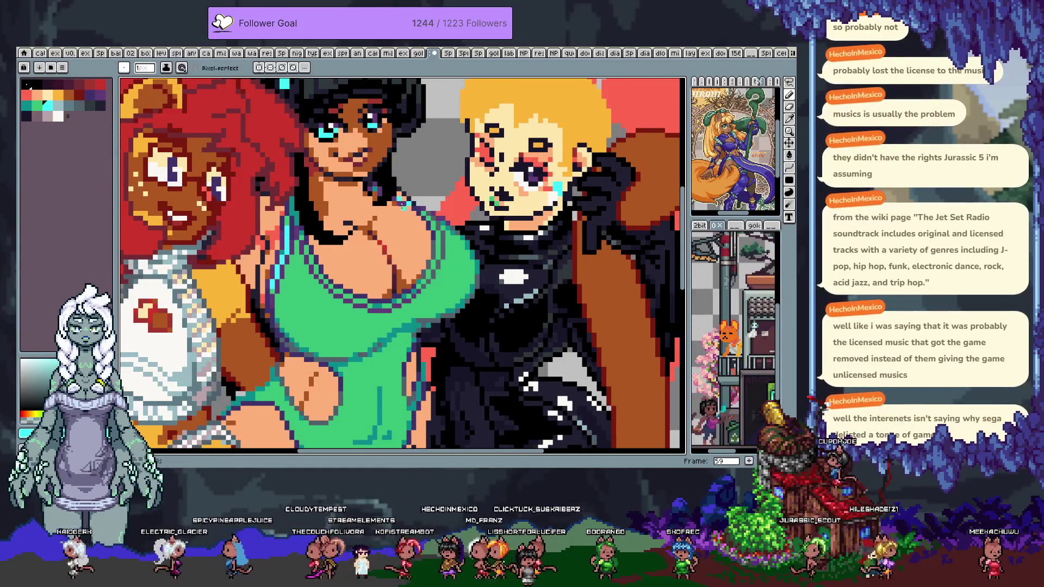
left_click(98, 93)
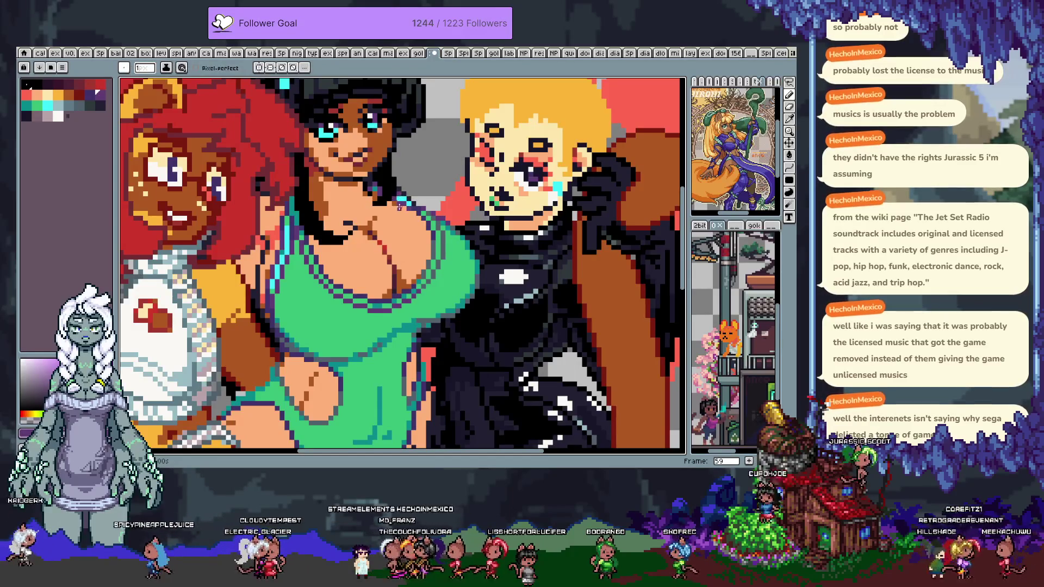
left_click(393, 202, "alt")
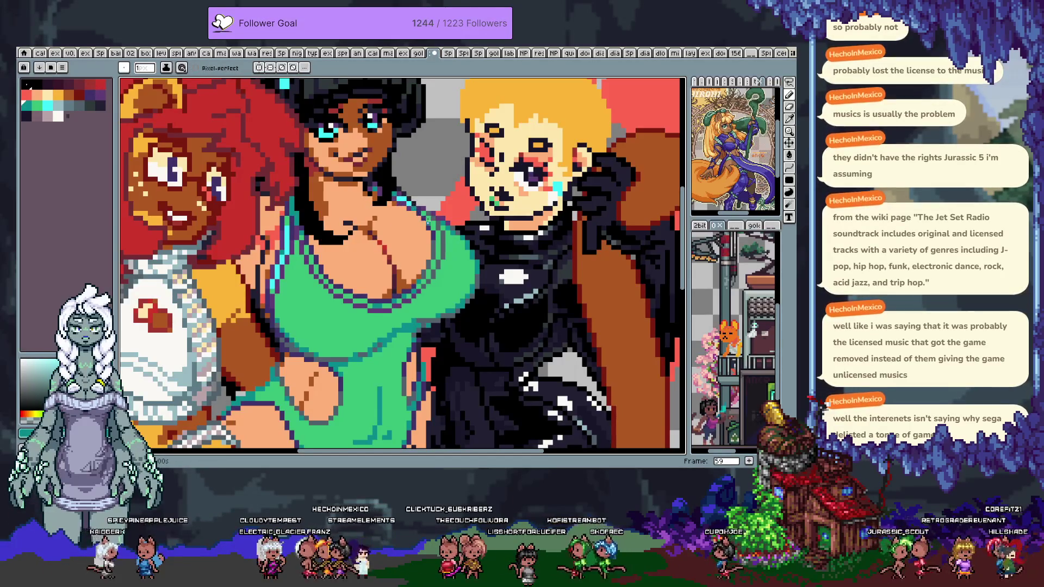
left_click(291, 229, "alt")
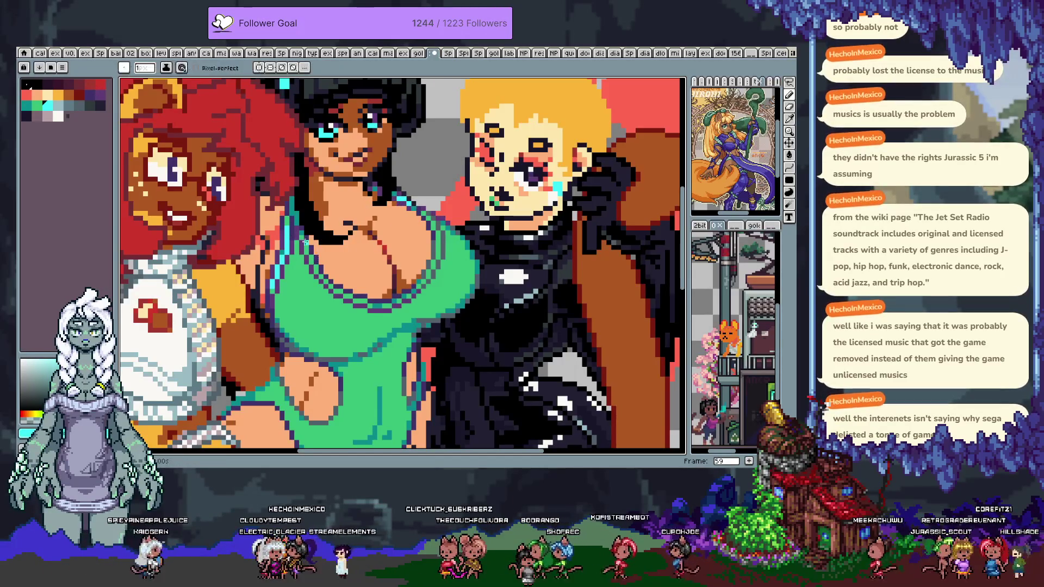
left_click_drag(306, 248, 325, 267)
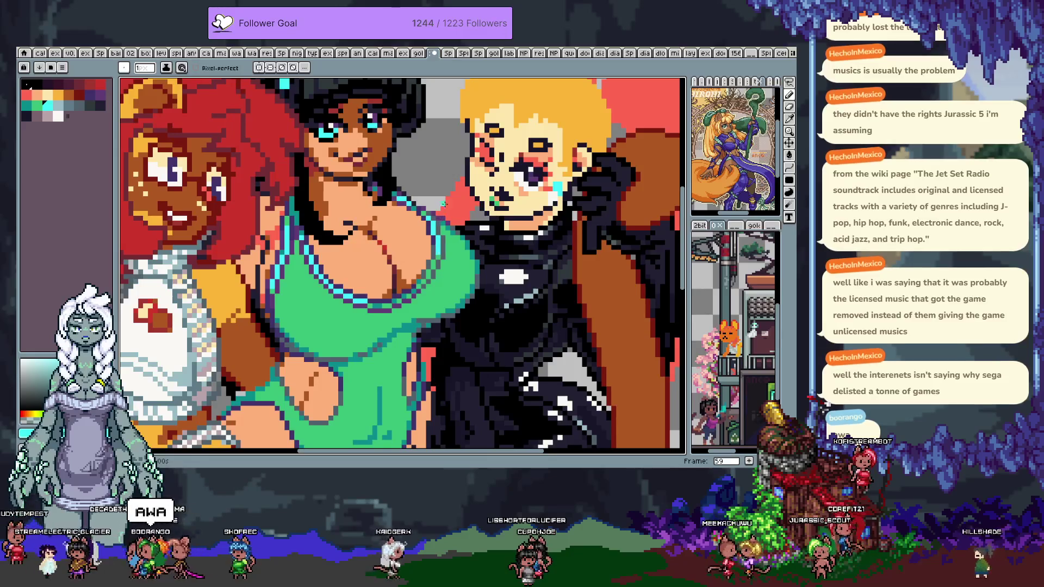
- Compare the neckline highlight with undo/redo, then advance to frame 60
left_click(425, 221, "alt")
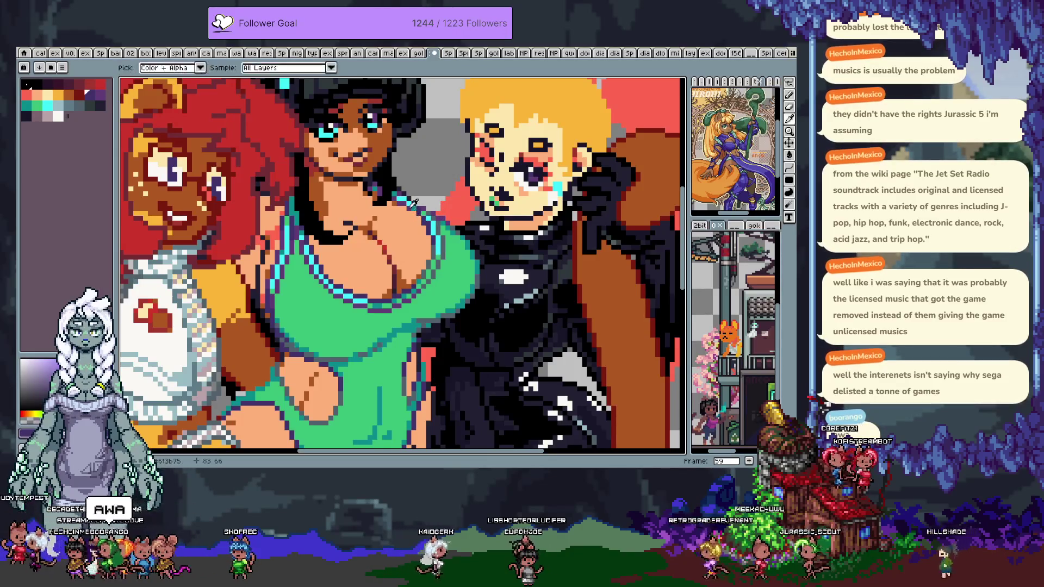
left_click(427, 211, "alt")
left_click(428, 211, "alt")
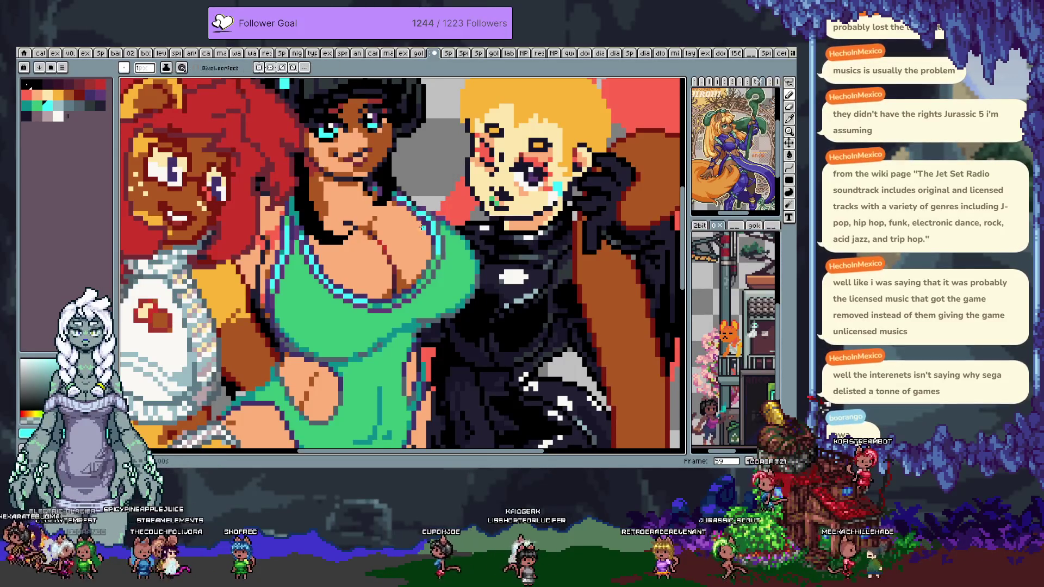
key("ctrl+z")
key("ctrl+y")
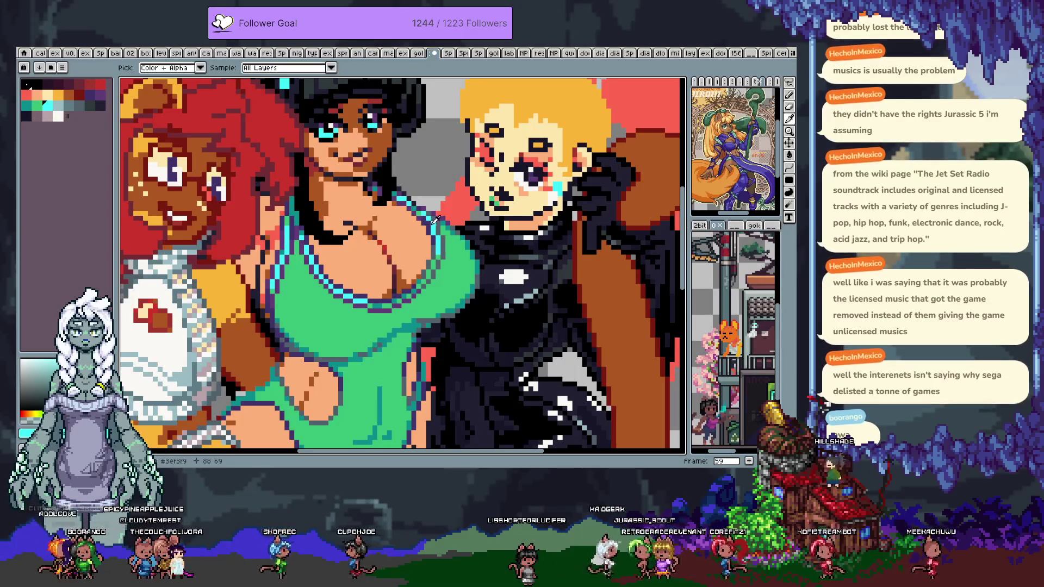
left_click(447, 219, "alt")
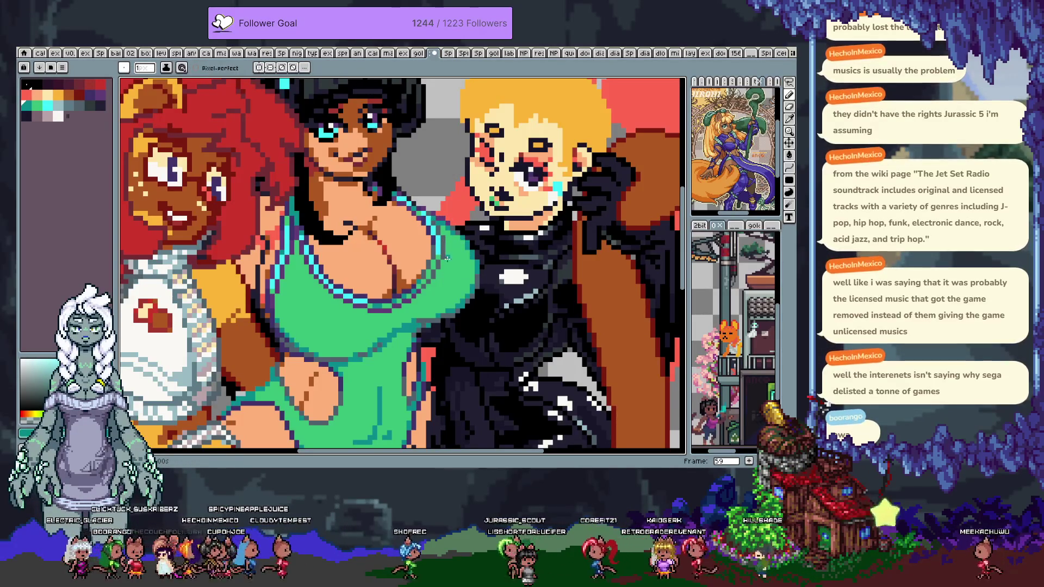
key("Tab")
key("Tab")
key("Right")
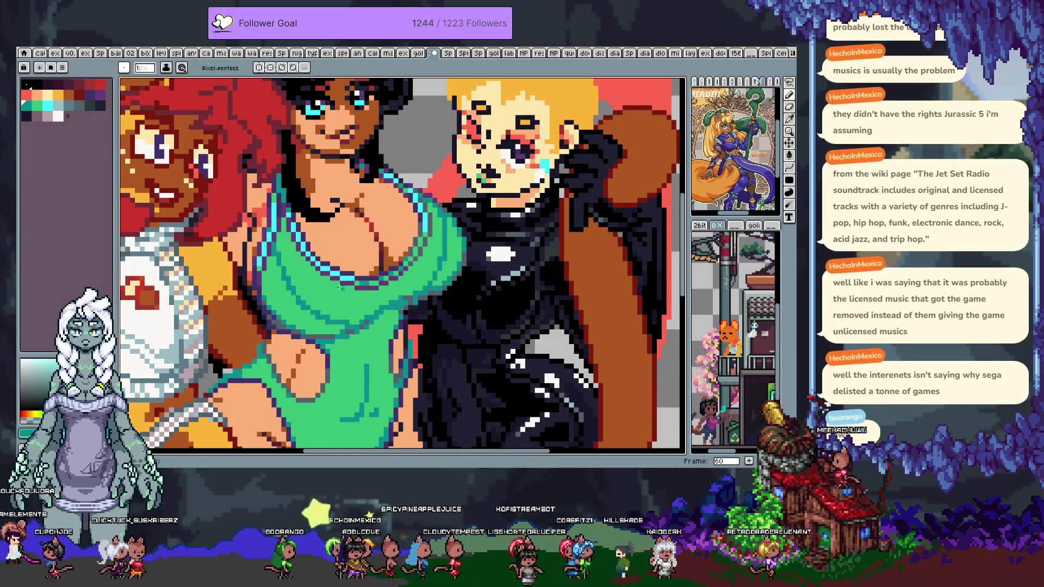
- Undo and redo recent edits, turn on pixel-perfect pencil strokes, and sample dark purple and black
key("ctrl+z")
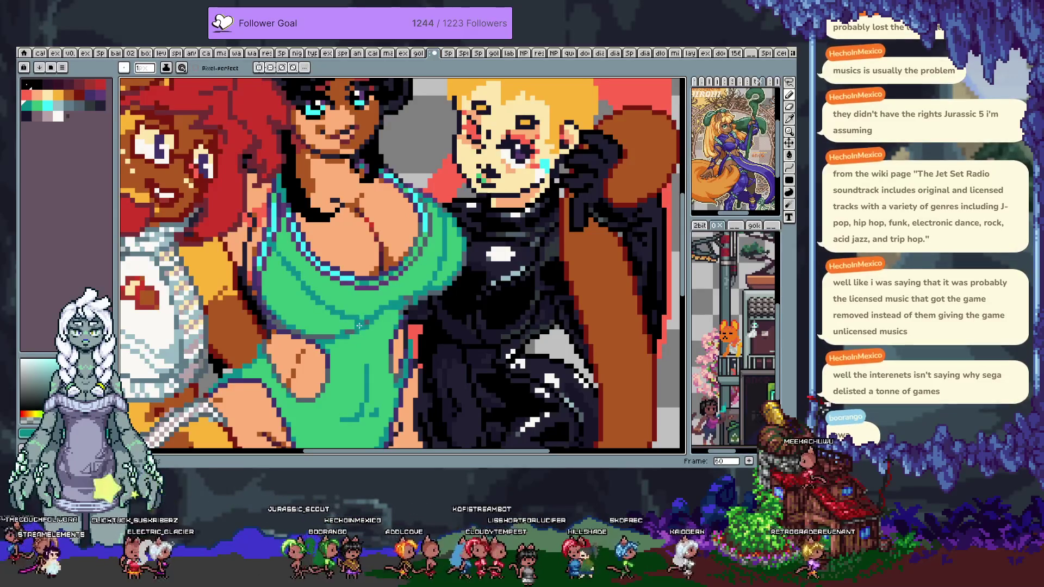
key("ctrl+z")
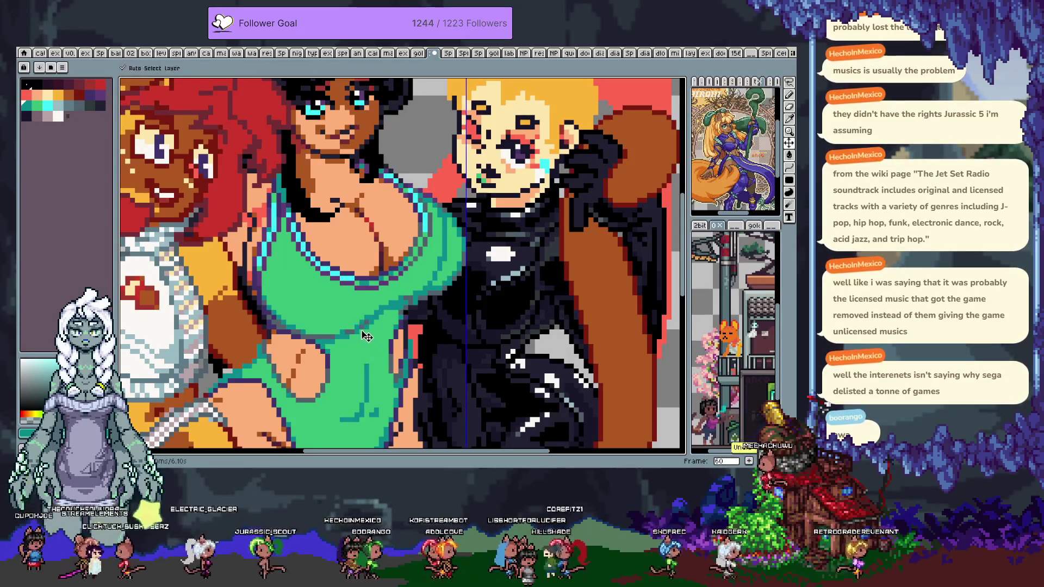
scroll(294, 249, "down", 2)
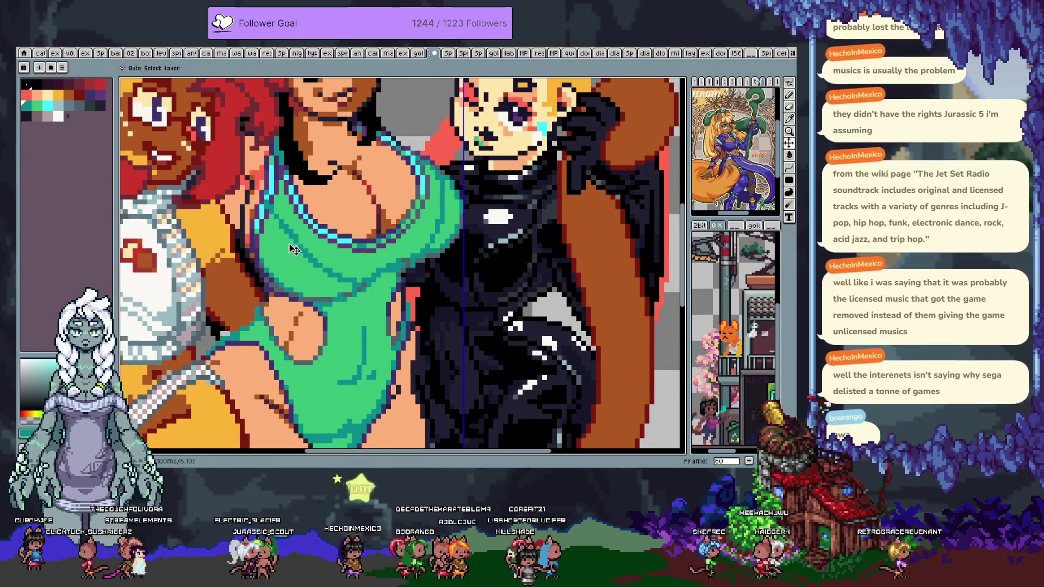
key("ctrl+y")
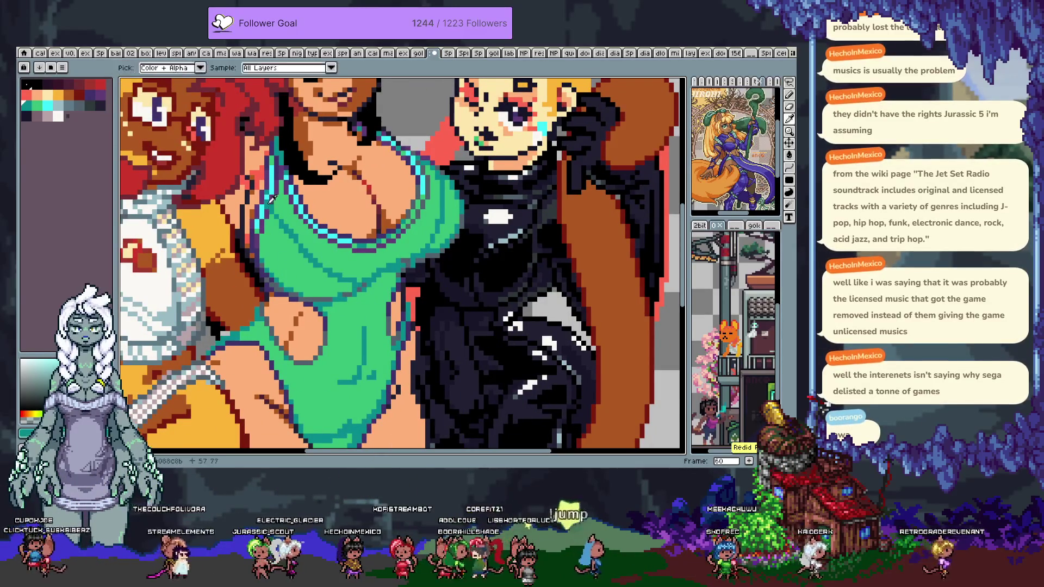
key("b")
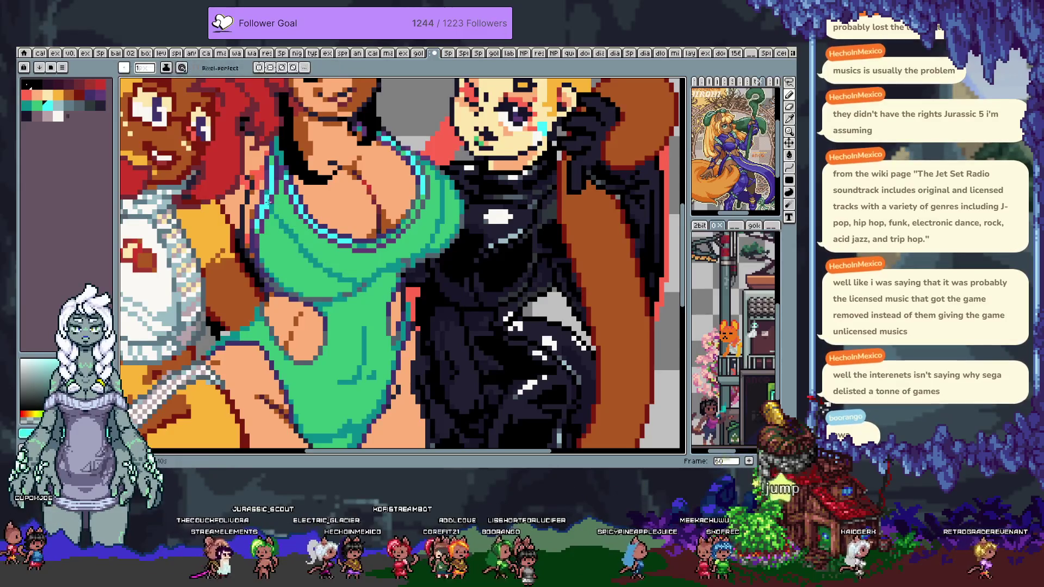
left_click(286, 236, "alt")
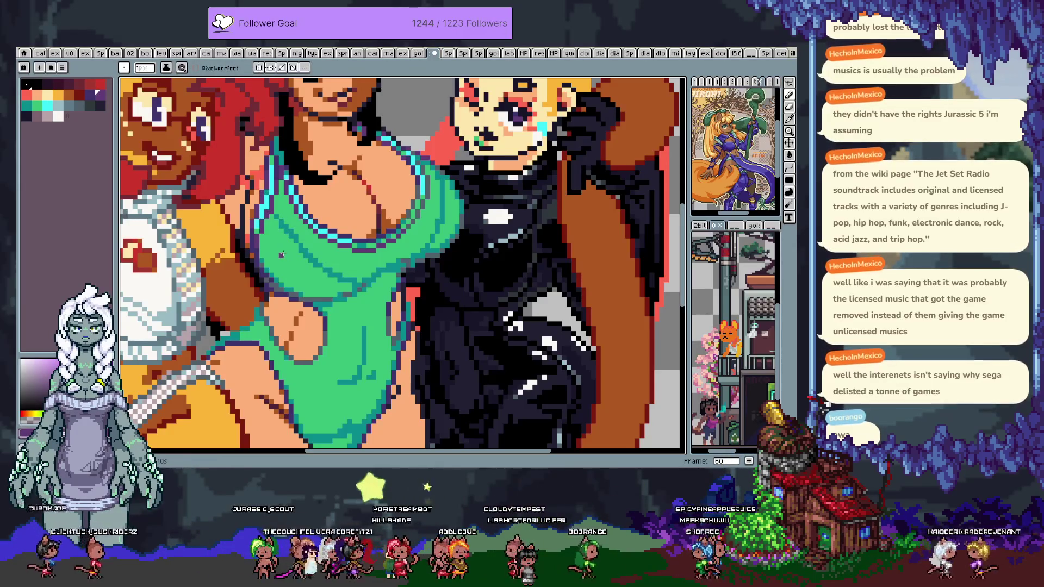
left_click(209, 64)
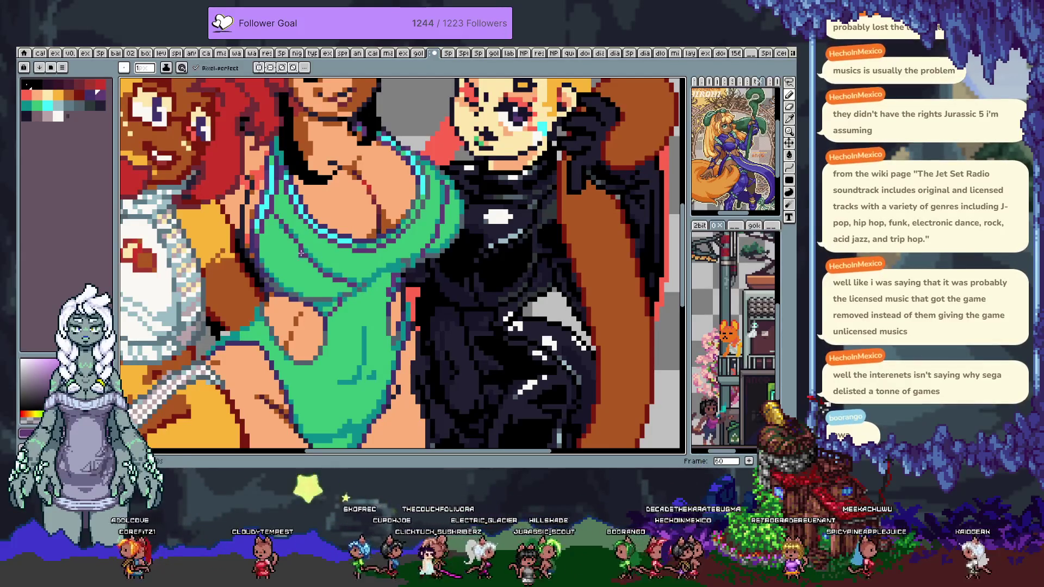
key("alt")
left_click(296, 225, "alt")
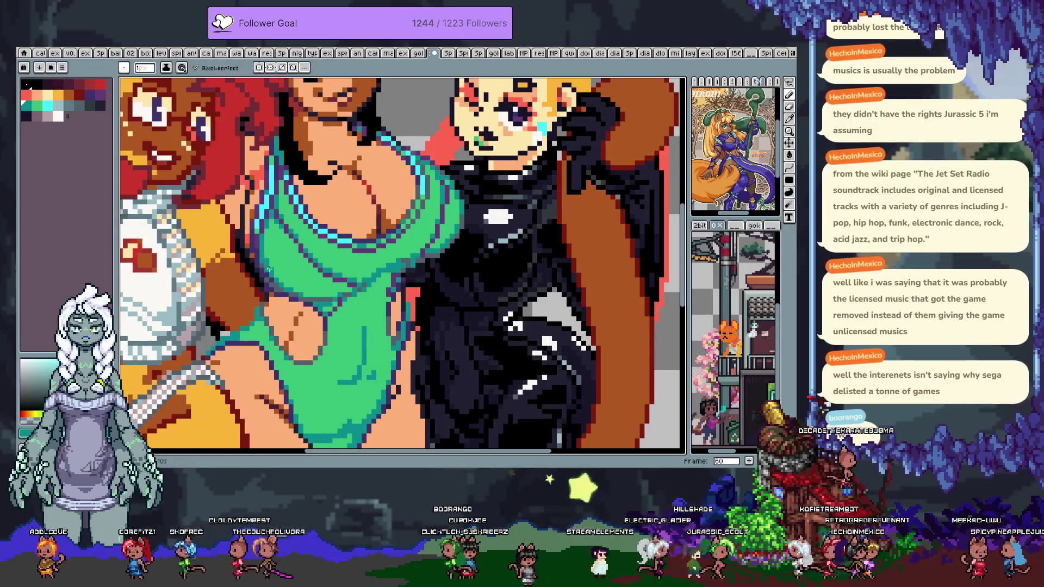
key("v")
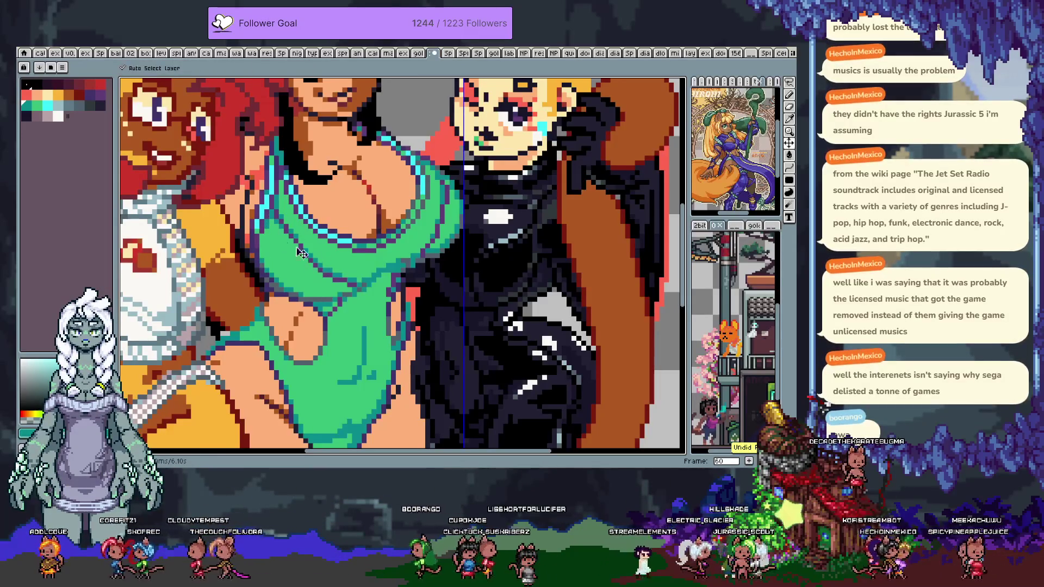
key("b")
left_click(420, 258, "alt")
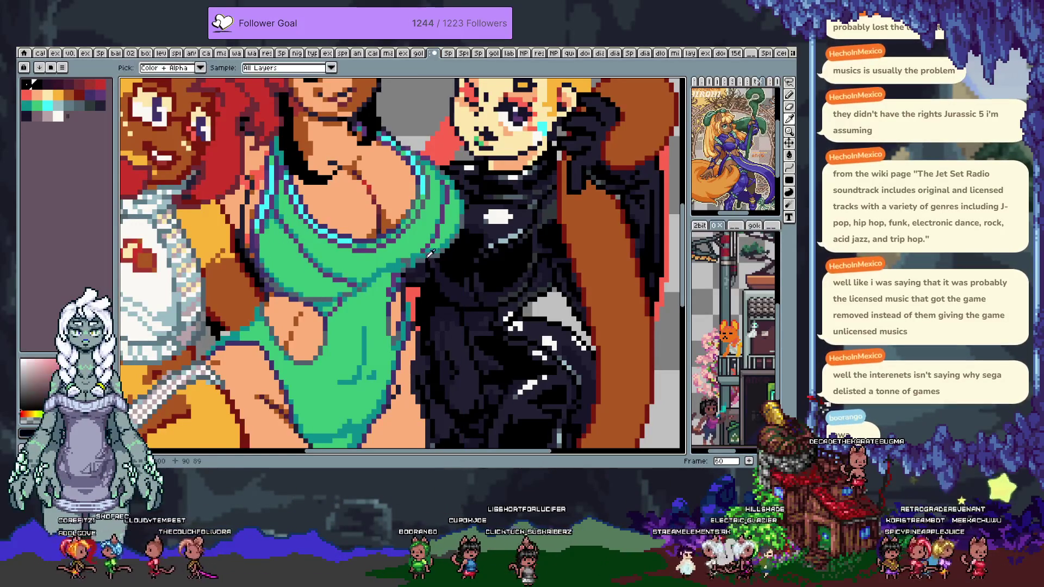
left_click(414, 261, "alt")
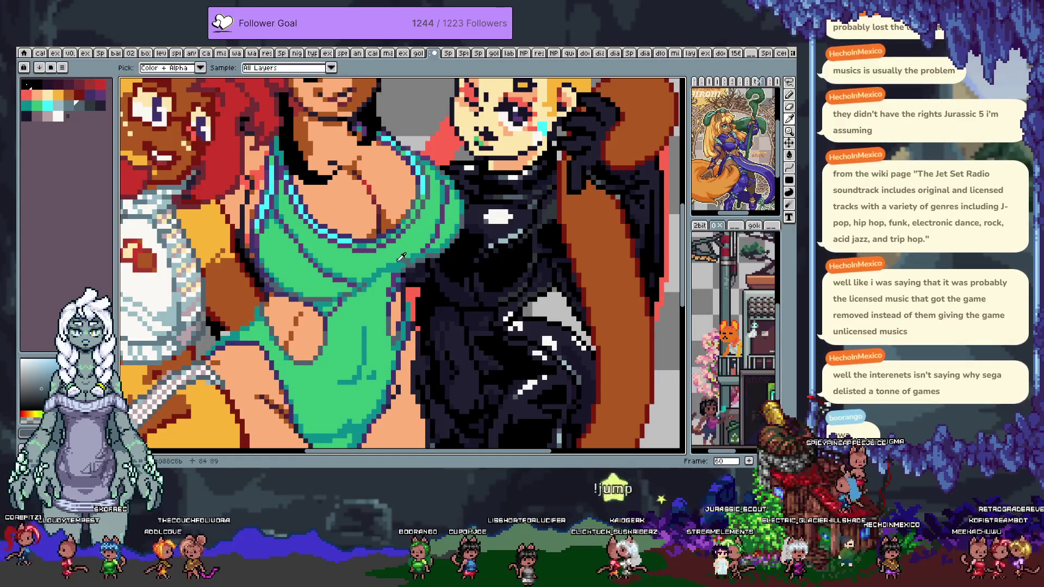
- Pan over the swimsuit, add a new frame with Alt+N, and advance to frame 61
key("space")
mouse_move(378, 279)
left_mouse_down()
mouse_move(383, 328)
mouse_move(357, 230)
left_mouse_up()
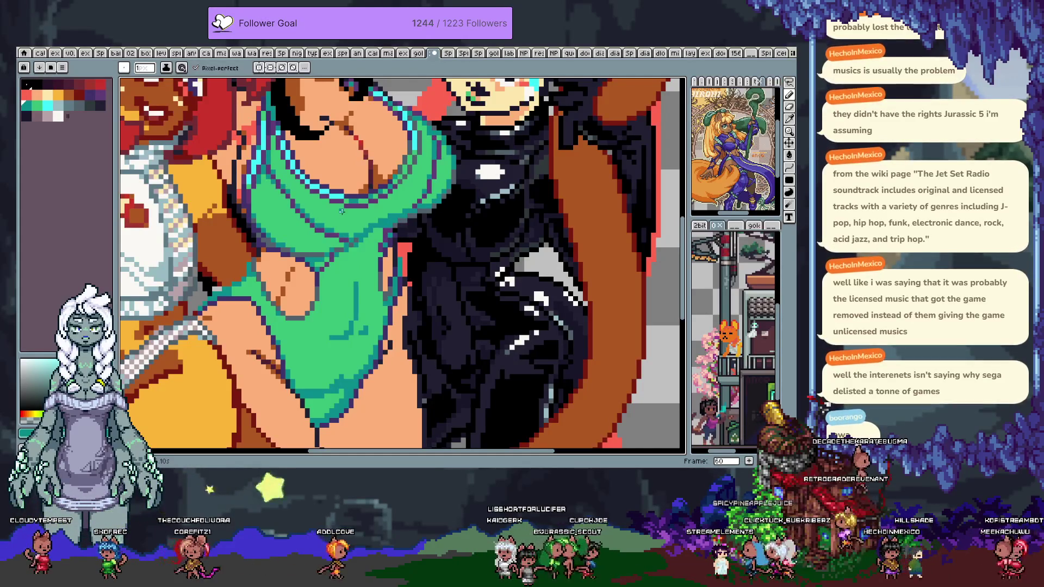
scroll(461, 156, "down", 1)
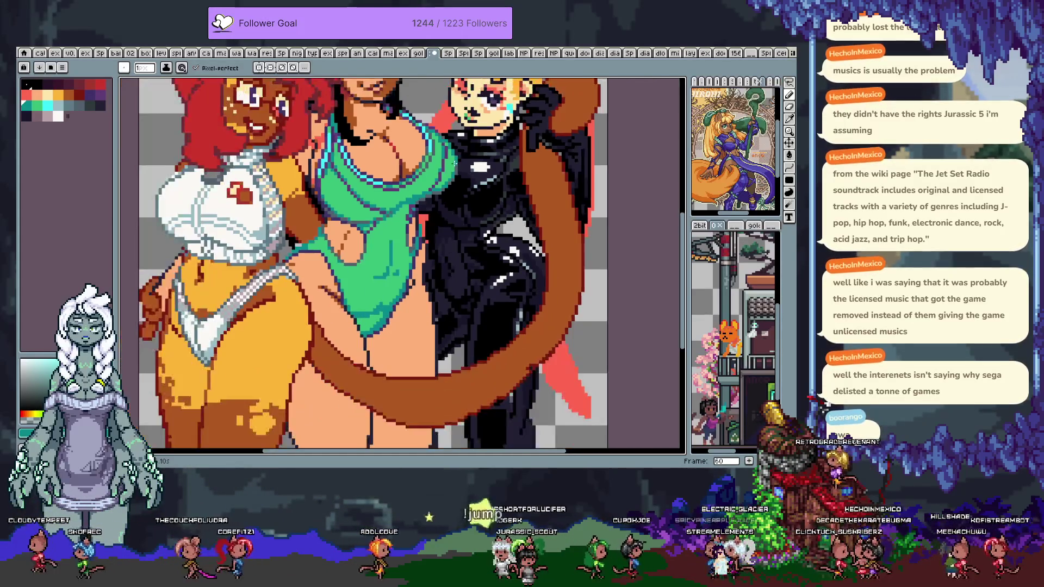
scroll(458, 158, "up", 1)
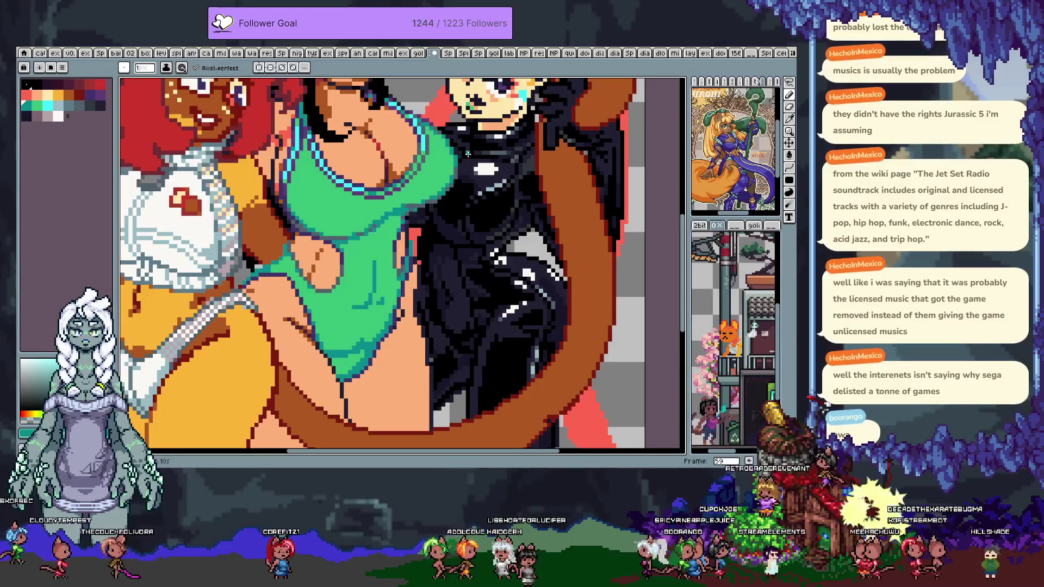
key("alt")
key("alt+n")
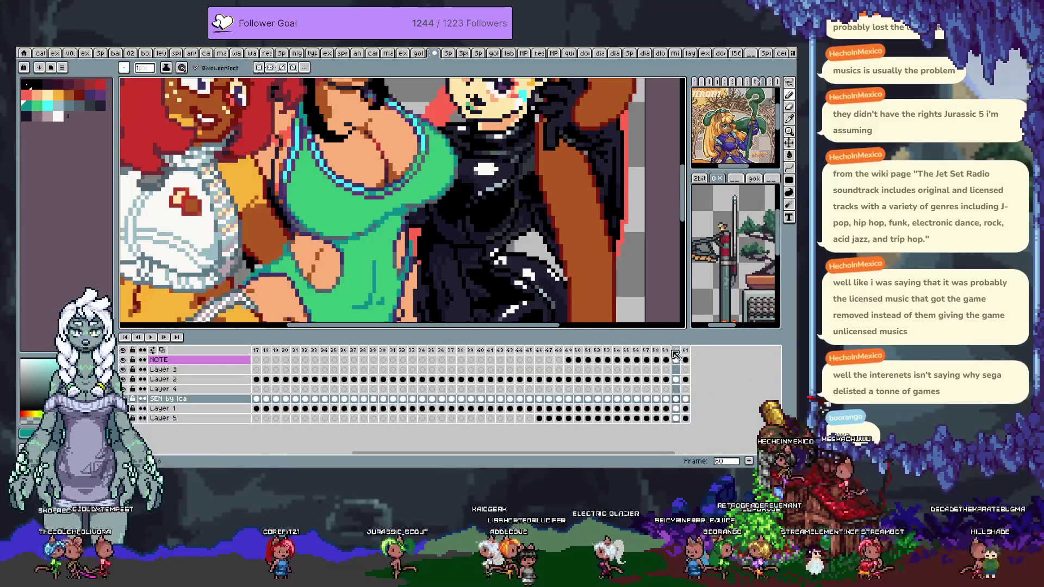
left_click(685, 355)
key("Tab")
left_click_drag(504, 223, 504, 273)
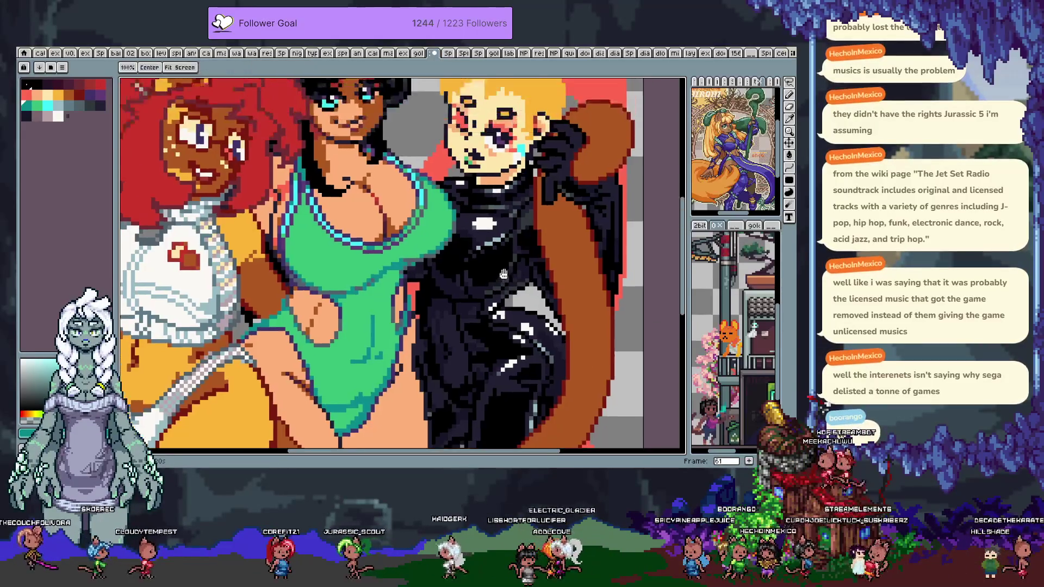
- Choose light grey from the palette and zoom in with the pixel-perfect pencil ready
scroll(504, 274, "down", 2)
scroll(400, 261, "up", 2)
scroll(400, 261, "down", 2)
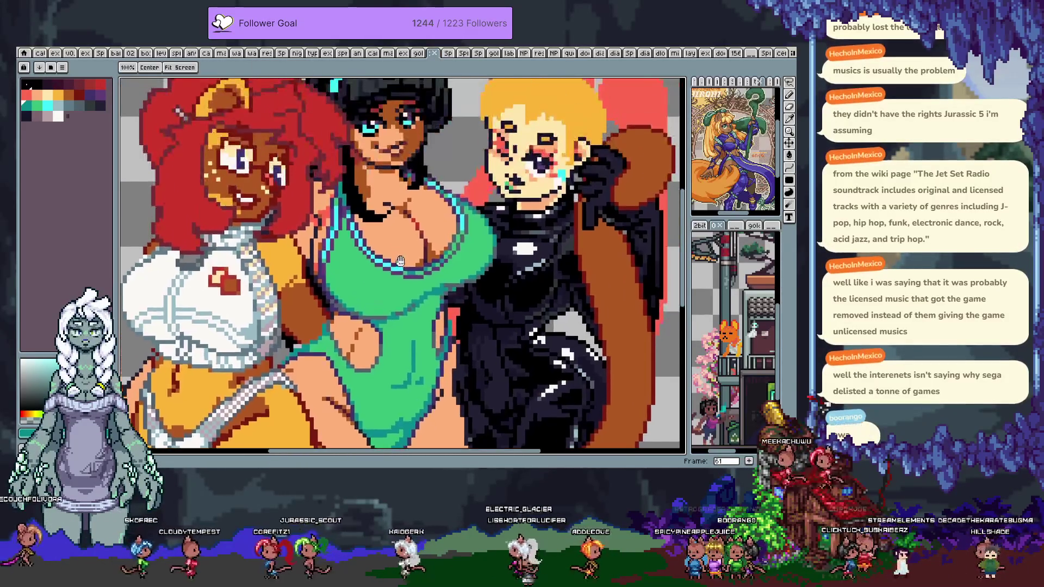
key("b")
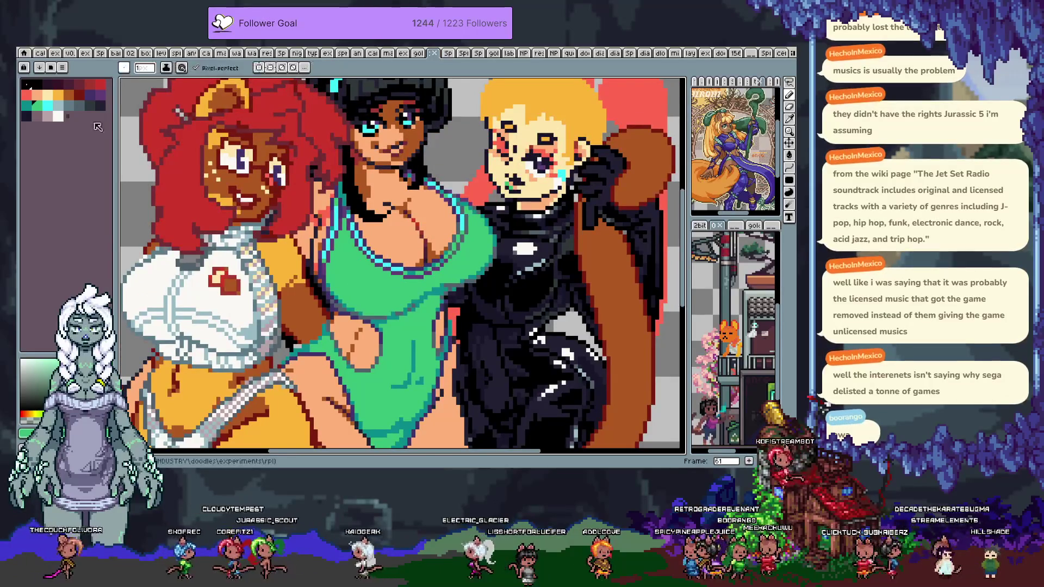
left_click(58, 105)
key("ctrl")
key("ctrl")
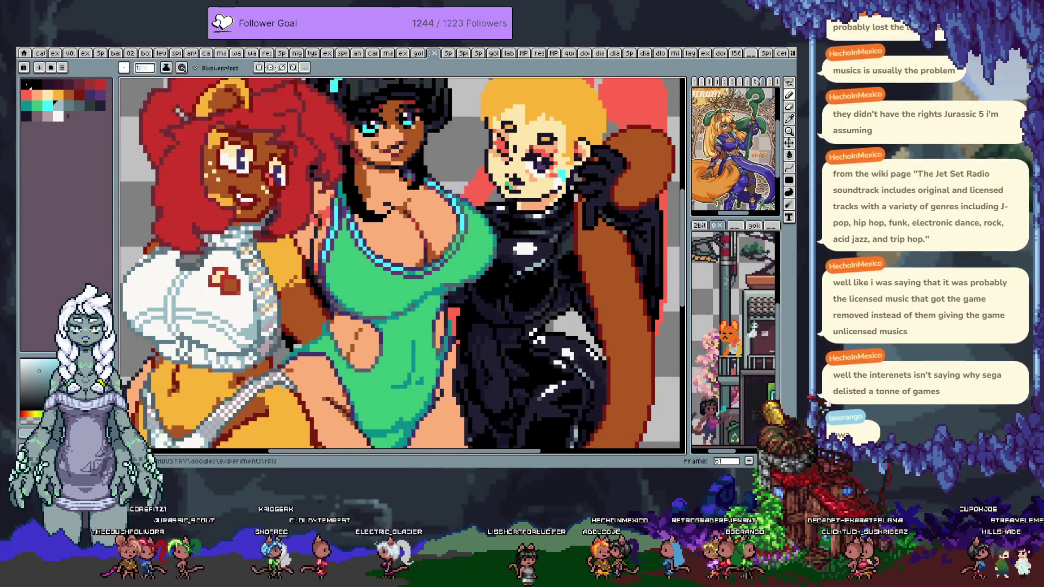
scroll(265, 284, "up", 1)
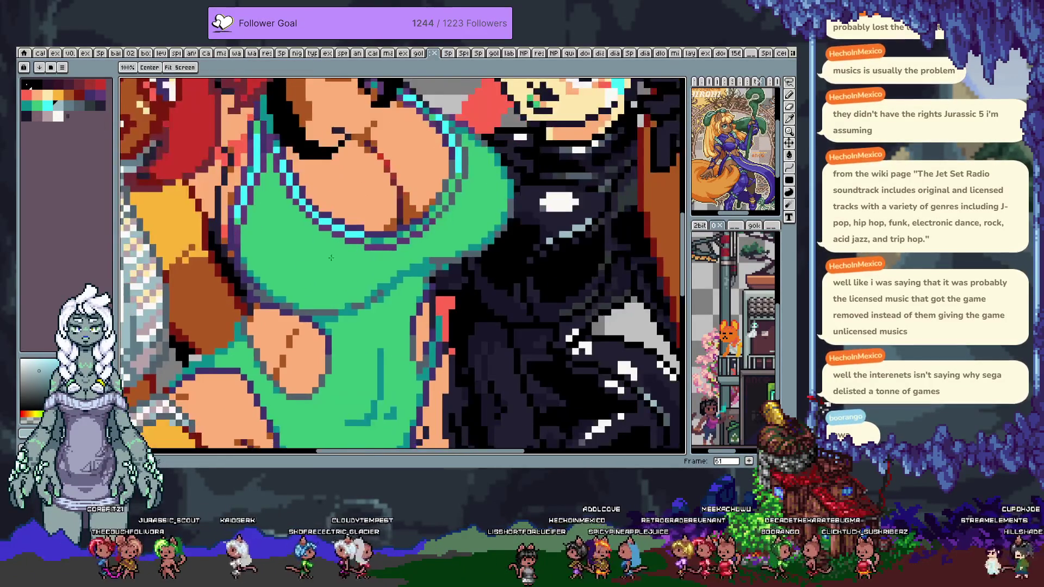
scroll(265, 284, "up", 1)
key("b")
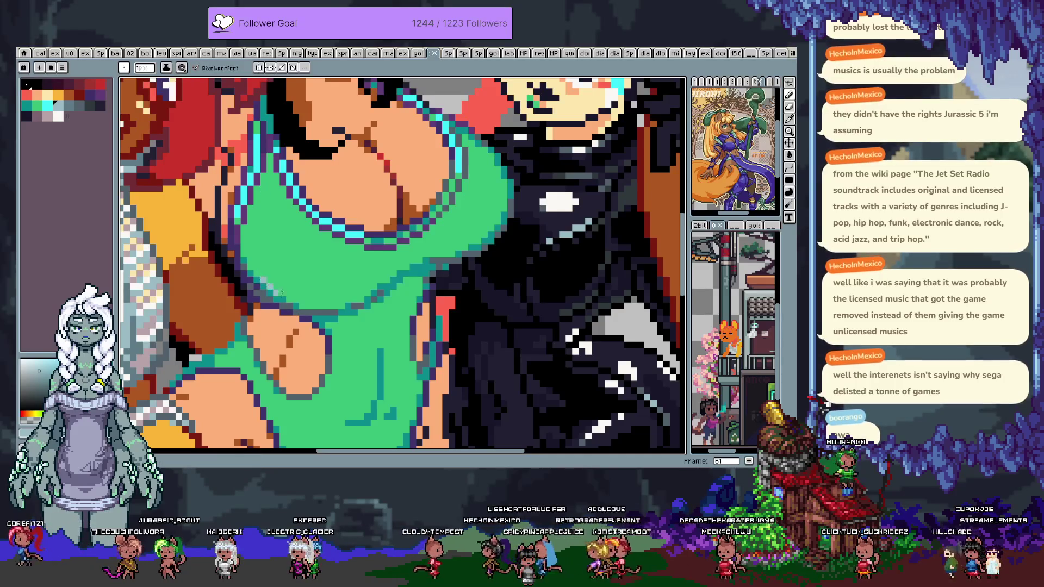
- Draw curved grey stripes across the swimsuit chest, undo the last one, and disable pixel-perfect
left_click_drag(478, 235, 493, 221)
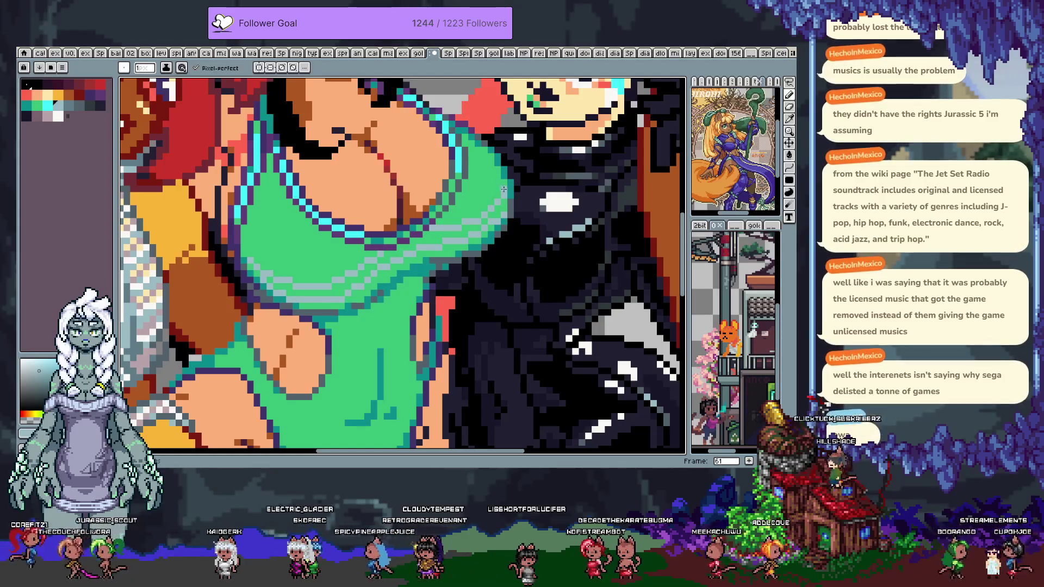
left_click_drag(243, 243, 325, 262)
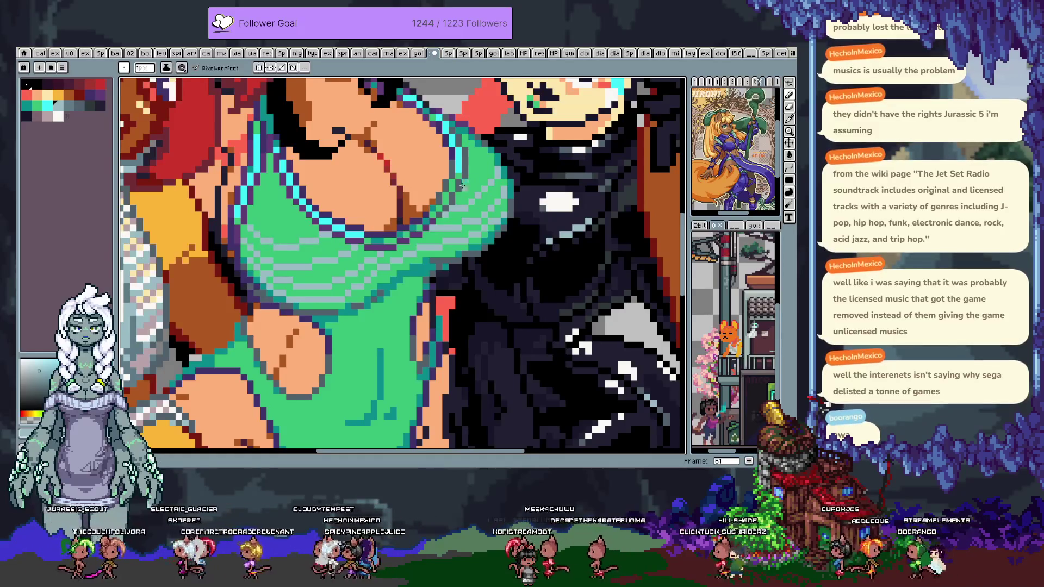
key("ctrl+z")
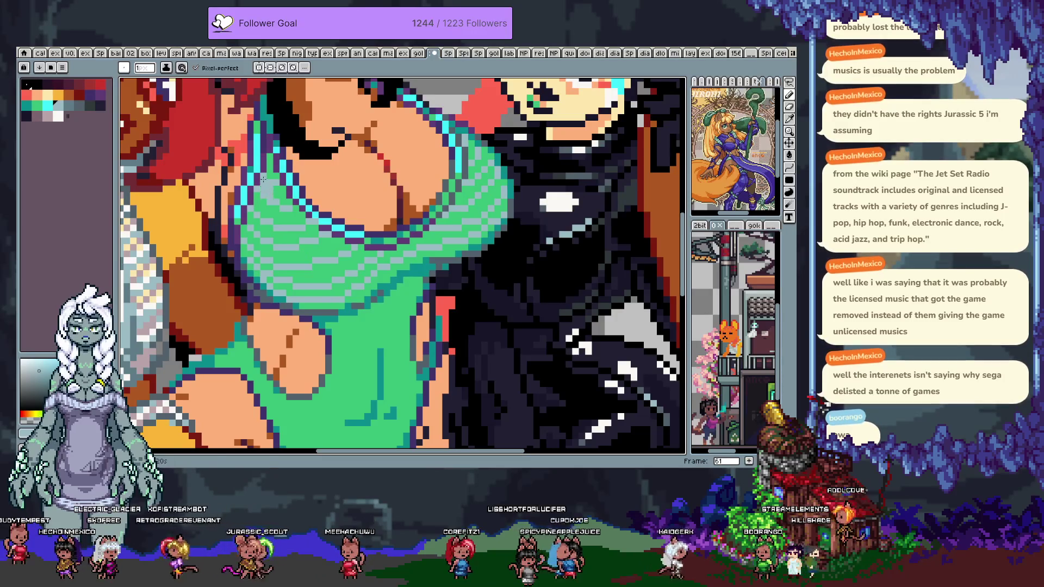
left_click(196, 67)
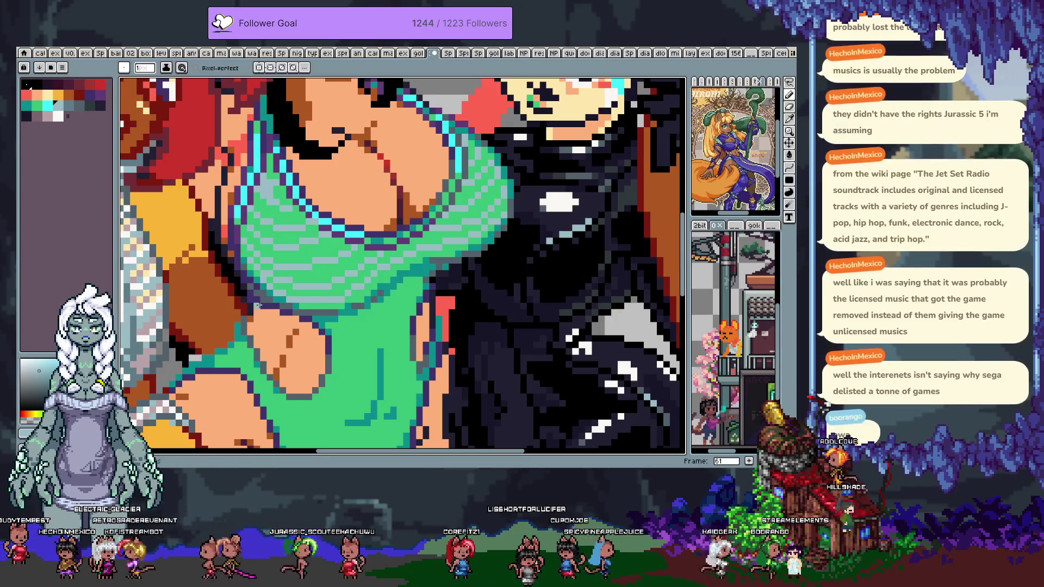
key("Left")
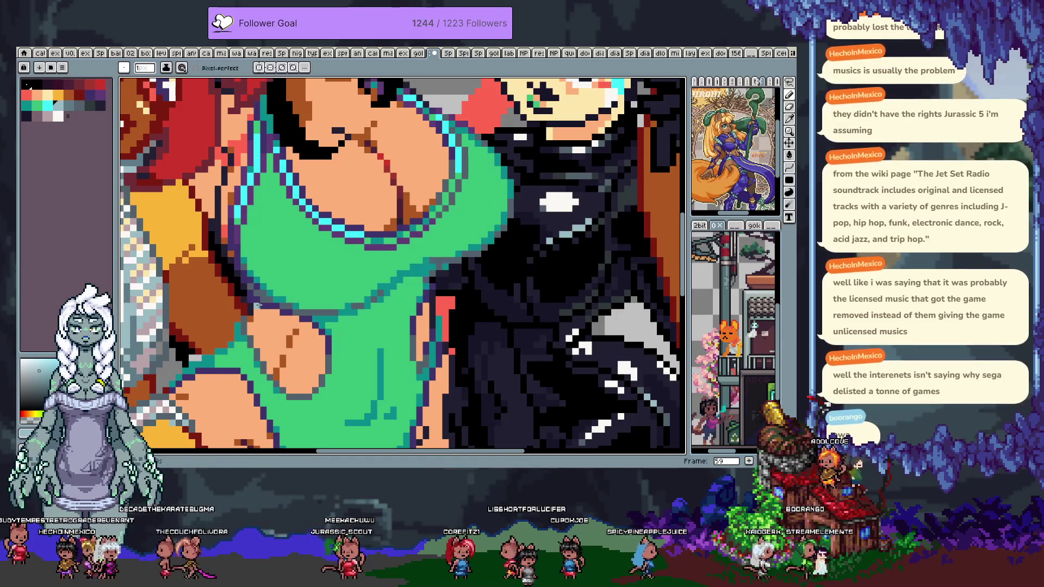
- Go to frame 62 and pan the view over the middle woman's swimsuit top
key("Tab")
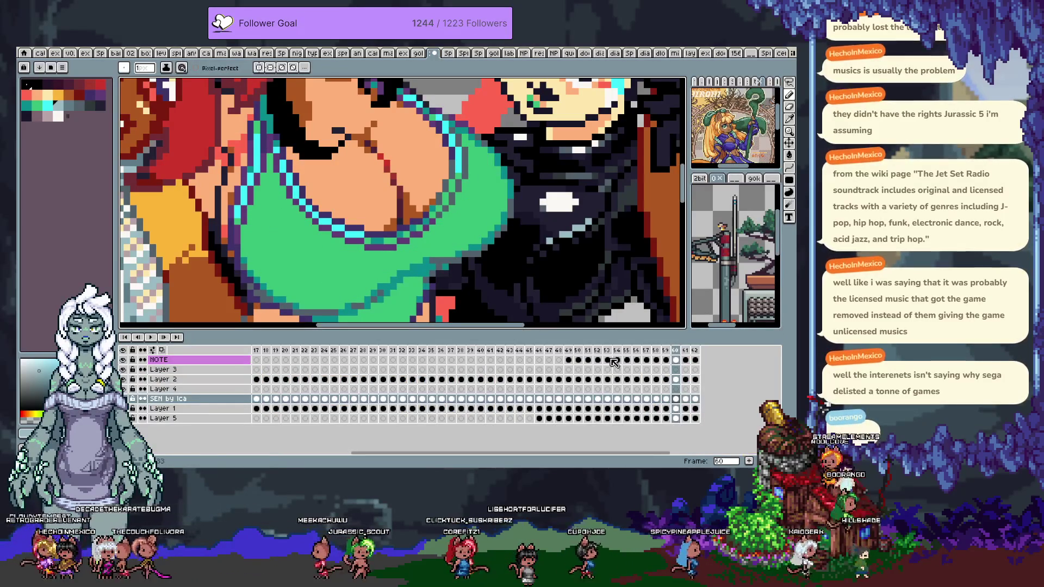
left_click(675, 350)
key("Tab")
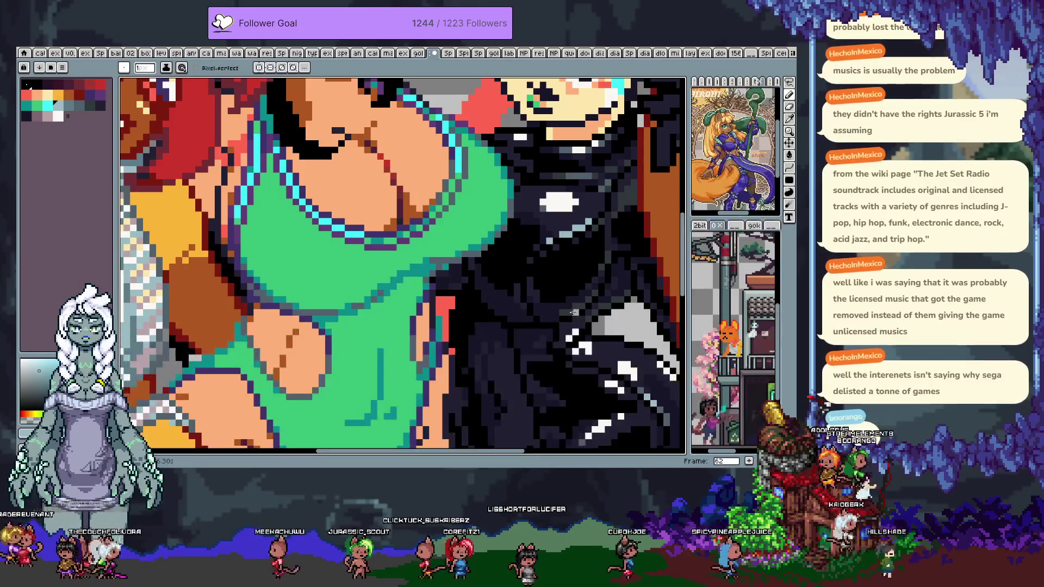
key("Right")
key("Right")
left_click_drag(235, 194, 255, 214)
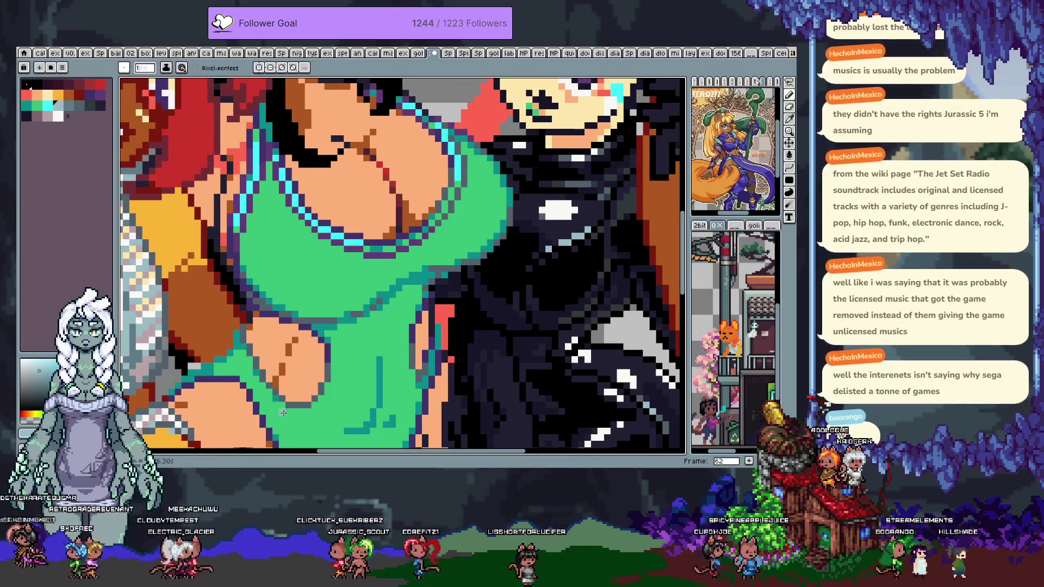
left_click_drag(258, 212, 251, 223)
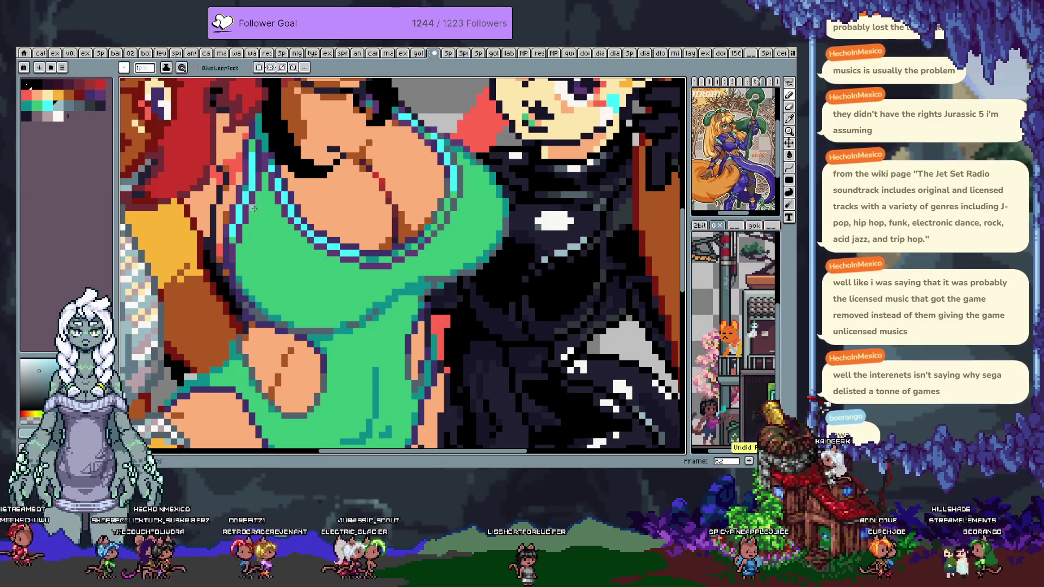
key("Tab")
key("Tab")
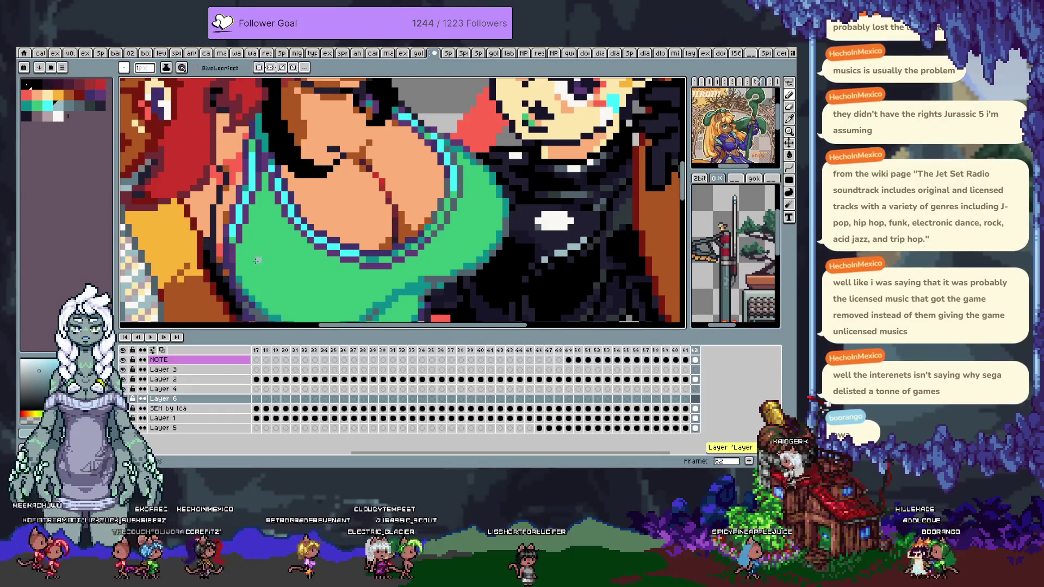
left_click_drag(257, 252, 266, 270)
- Pencil grey pixels down the teal strap, undoing the last stroke
key("b")
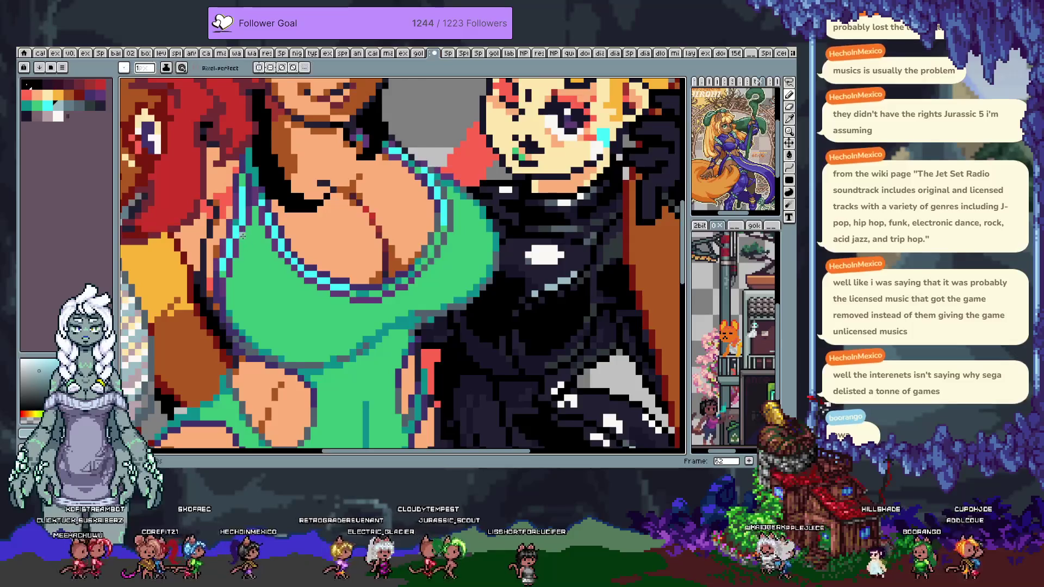
left_click(253, 232)
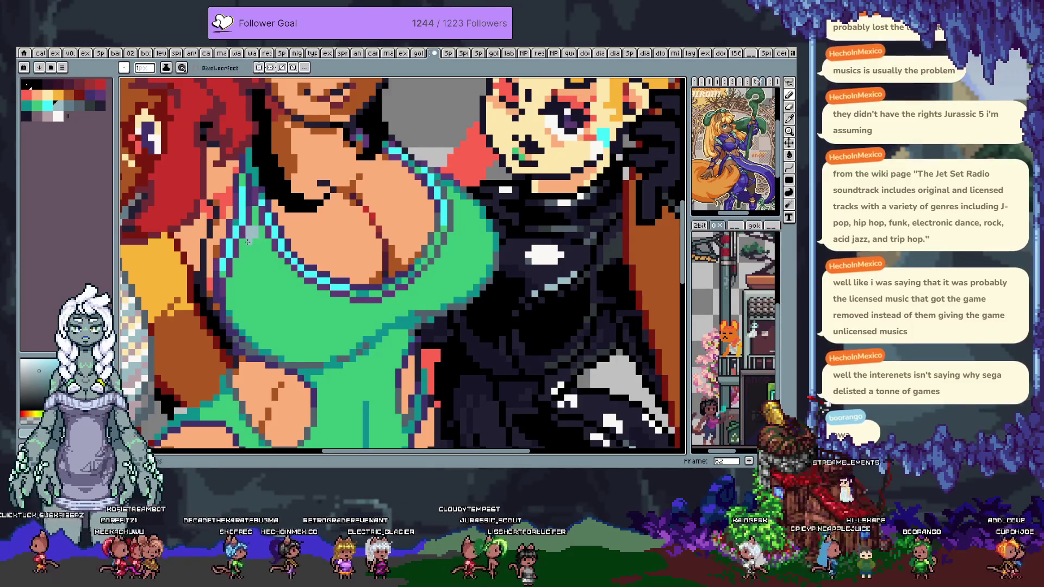
left_click(255, 246)
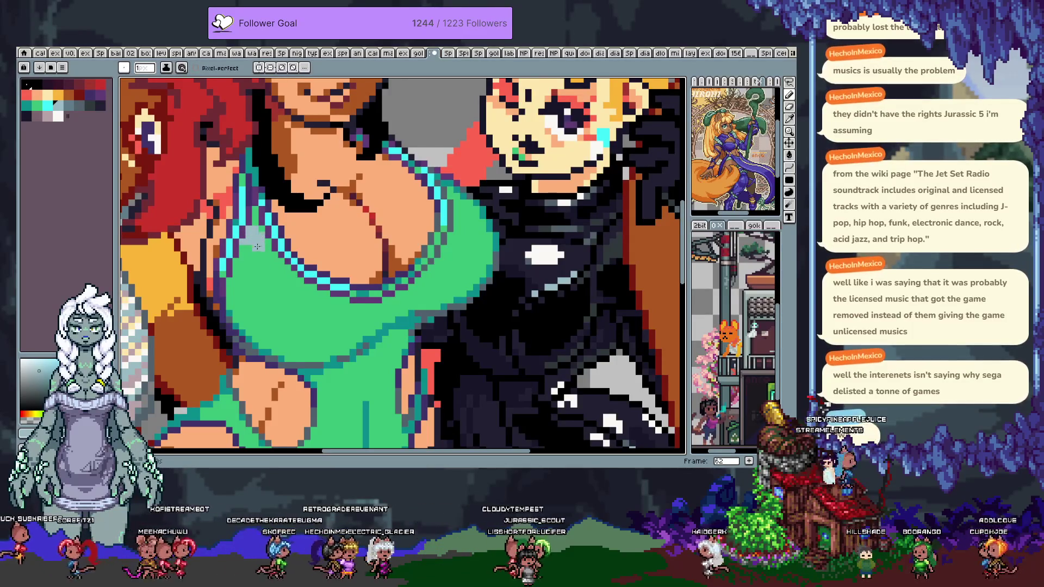
key("v")
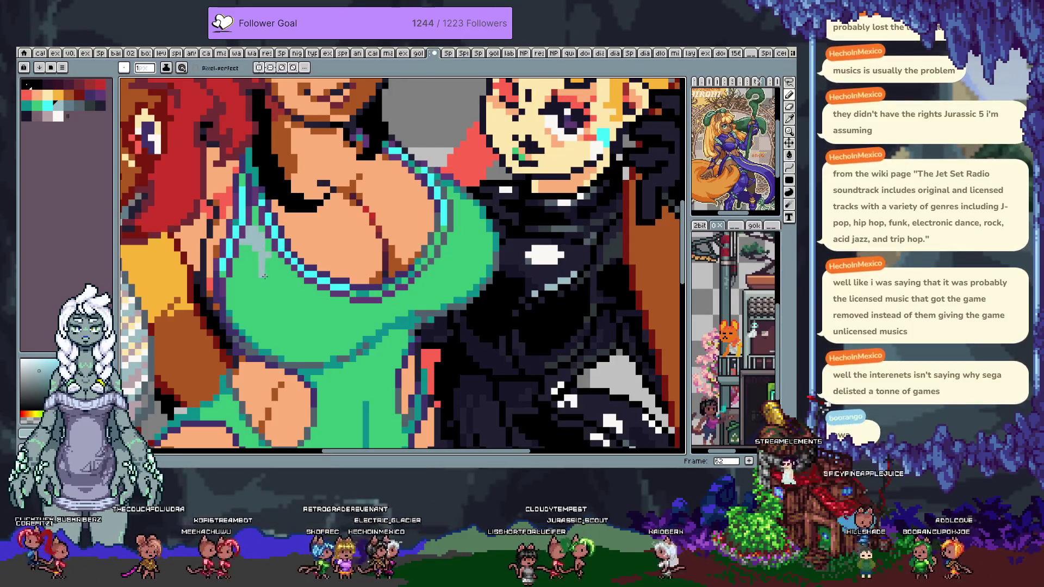
key("b")
left_click_drag(263, 255, 265, 277)
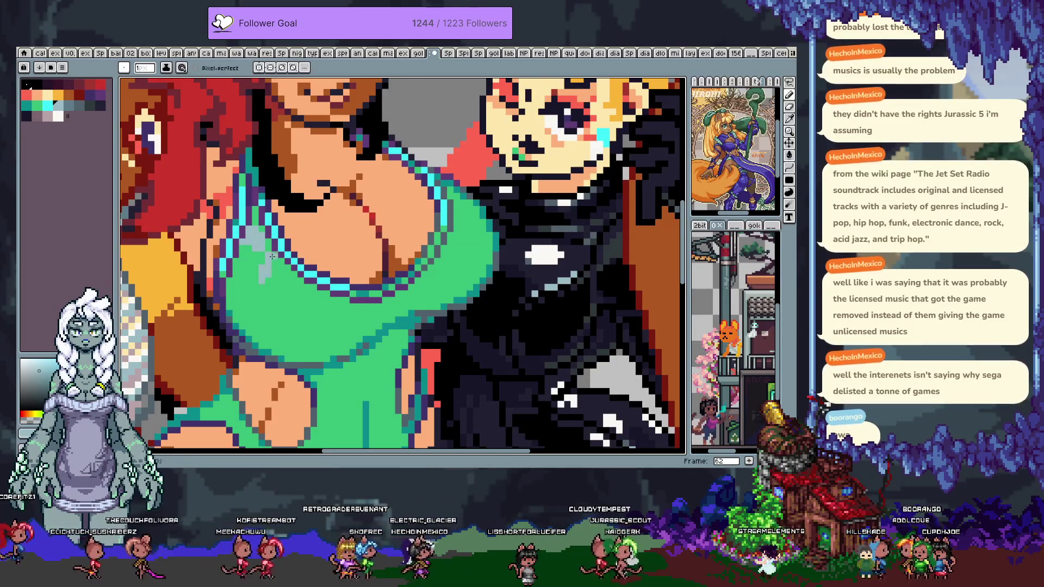
left_click(272, 277)
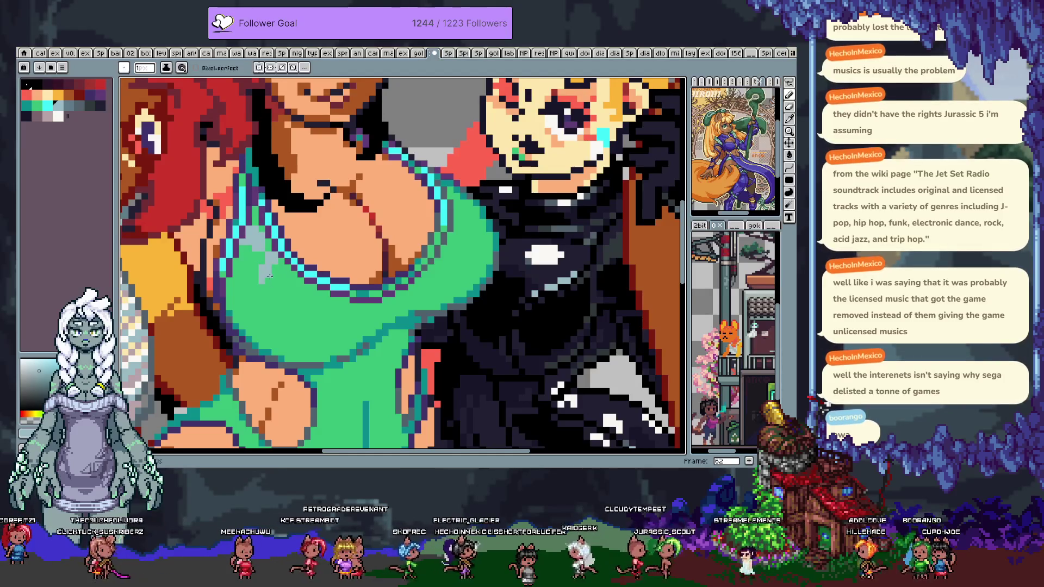
key("ctrl+z")
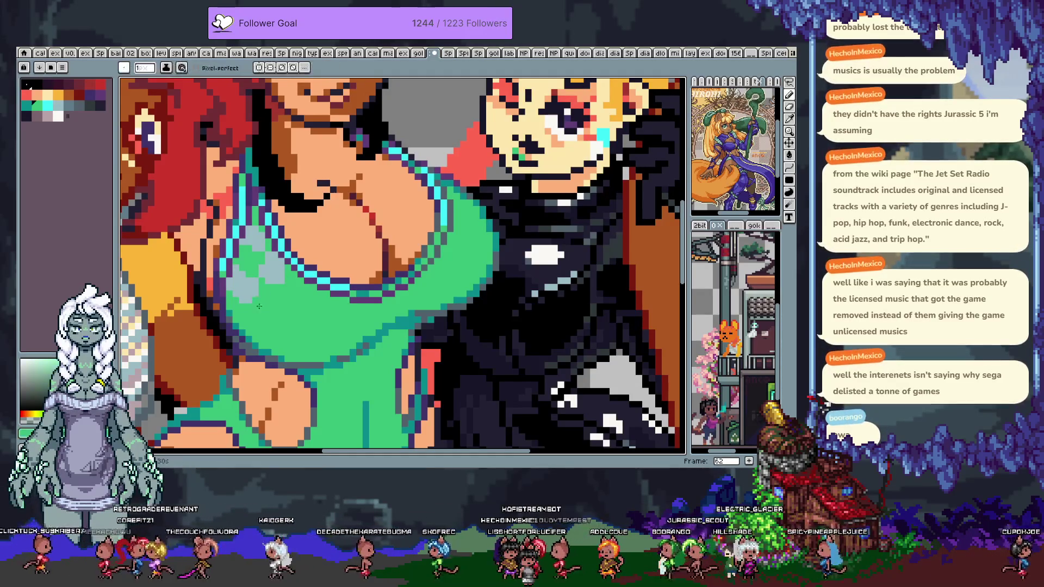
- Paint alternating light-grey checker squares across the swimsuit chest following its curves
key("x")
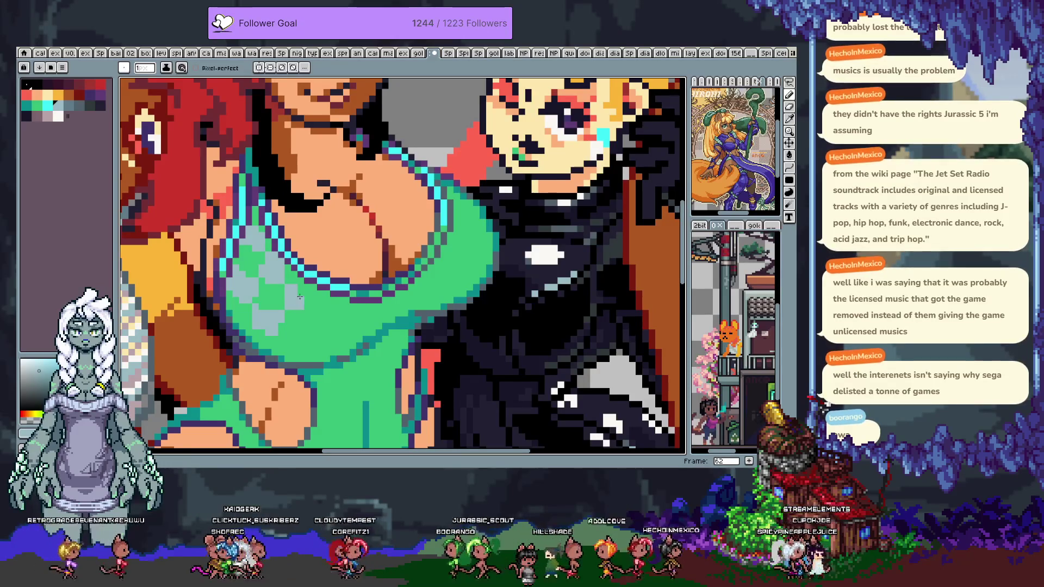
key("x")
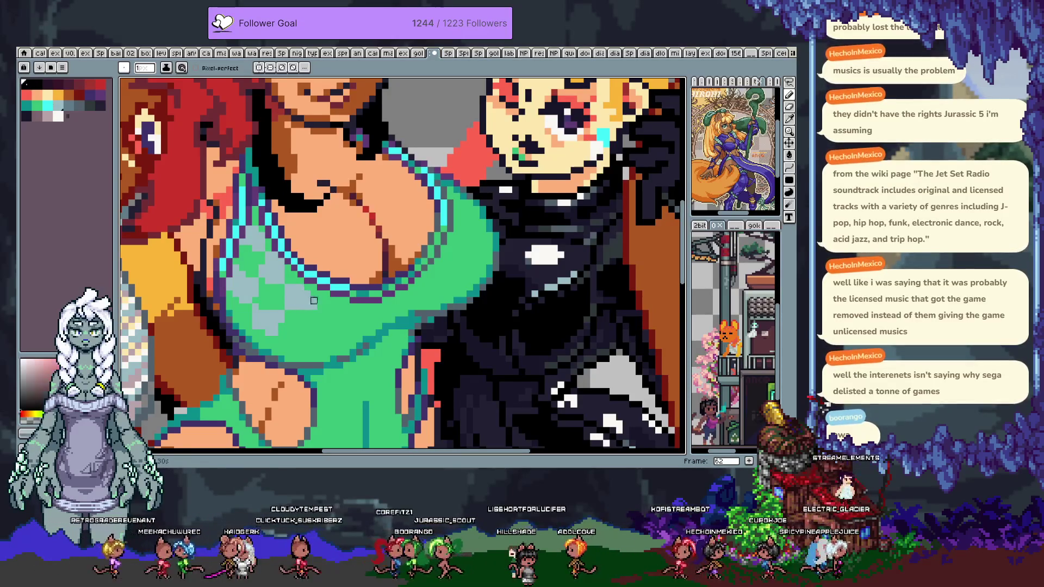
left_click(313, 307, "alt")
left_click_drag(313, 313, 309, 332)
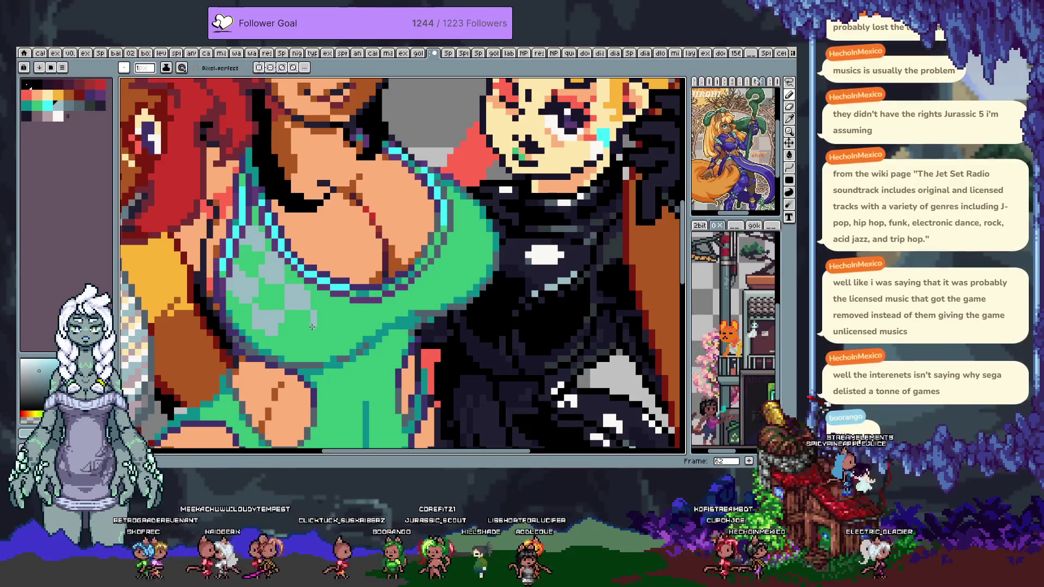
left_click_drag(325, 312, 331, 319)
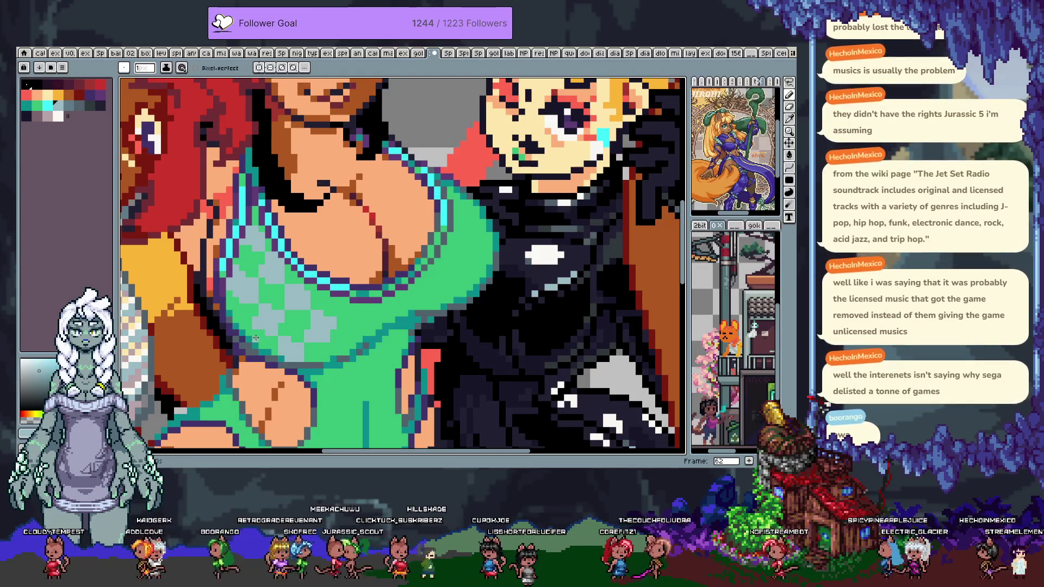
left_click_drag(345, 332, 288, 293)
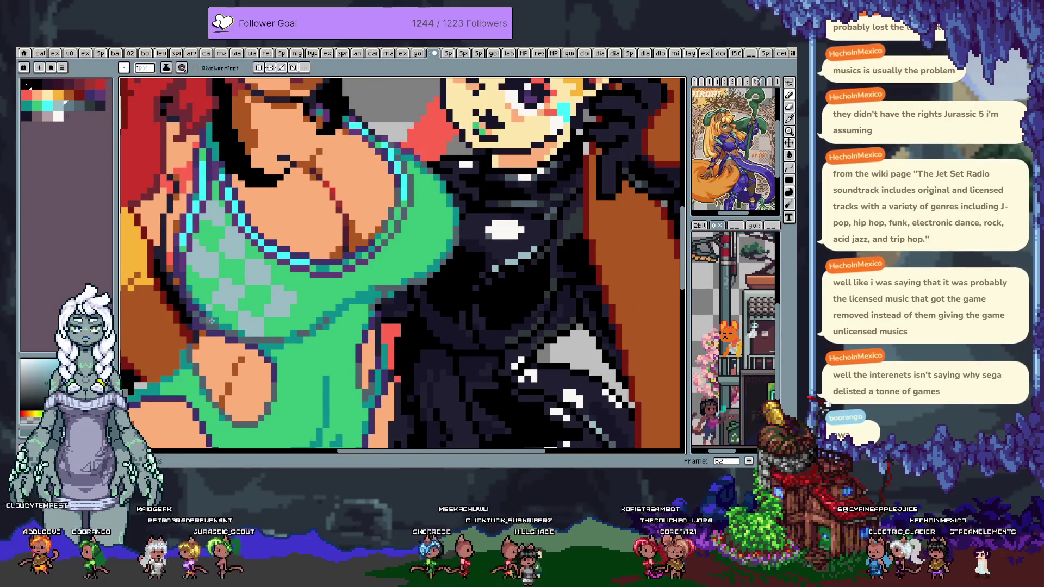
left_click(197, 240, "alt")
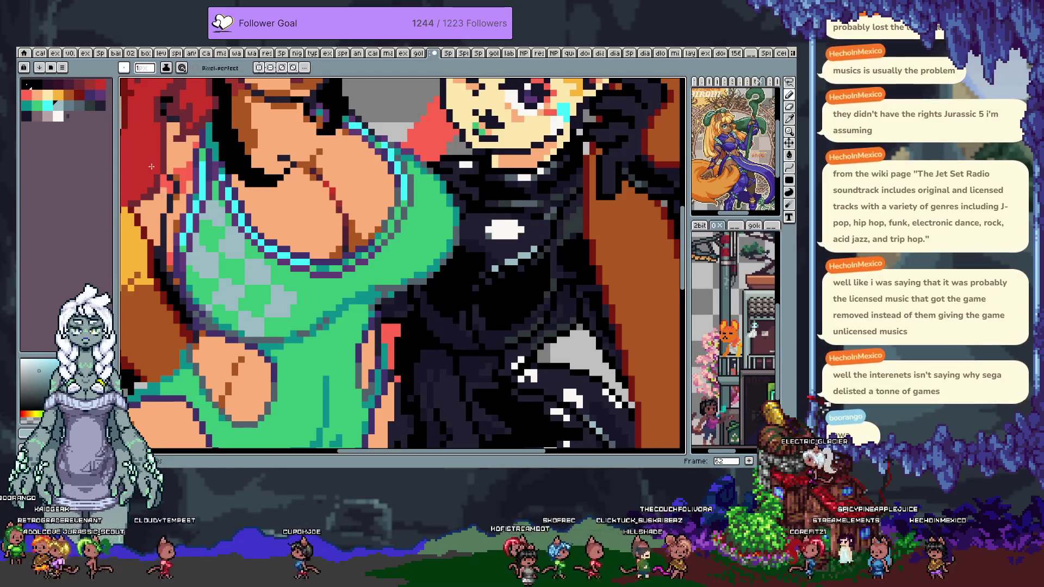
left_click(58, 116)
- Fill each of the seven grey checker squares with white using the Paint Bucket
key("g")
left_click(213, 215)
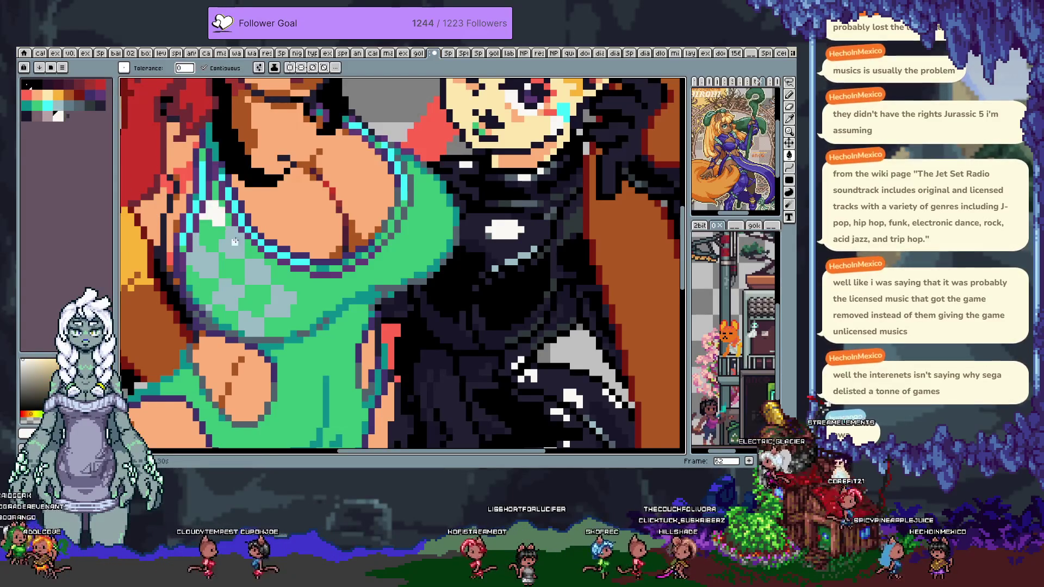
left_click(235, 244)
left_click(258, 272)
left_click(274, 310)
left_click(249, 327)
left_click(228, 294)
left_click(207, 261)
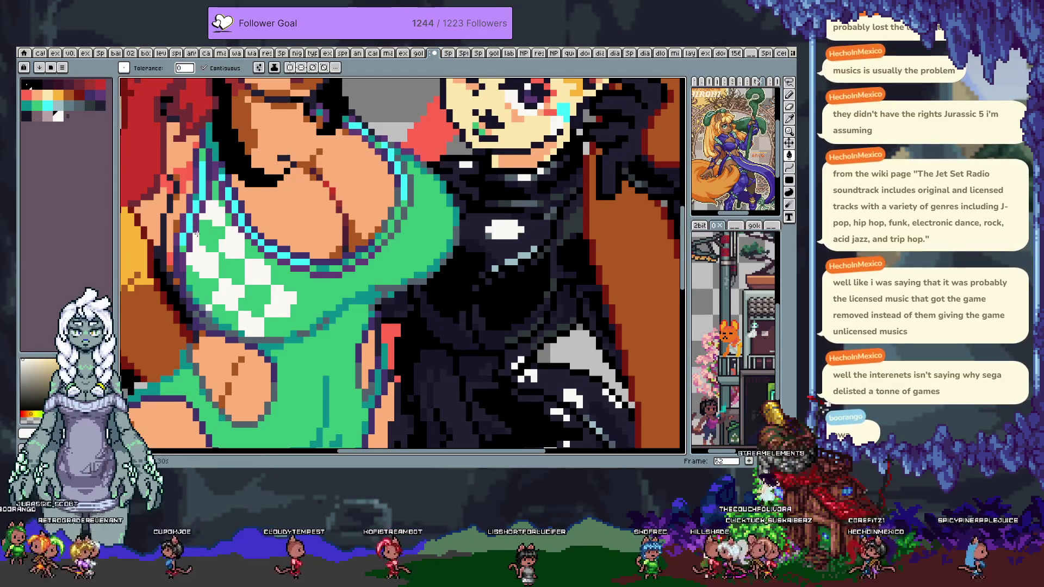
- Dismiss the Save As dialog and compare the white fills against grey with undo/redo
key("ctrl+shift+s")
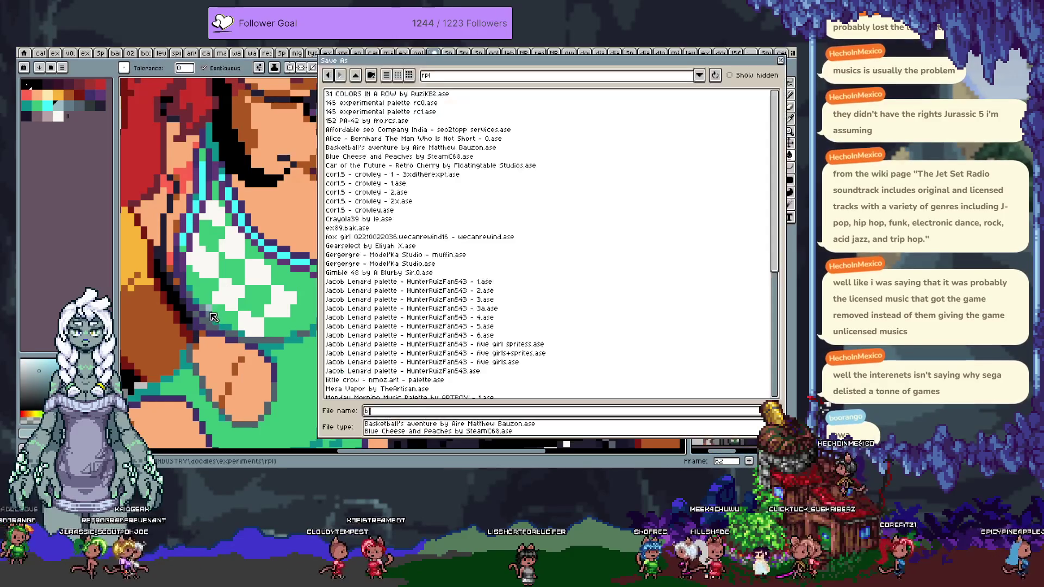
key("Escape")
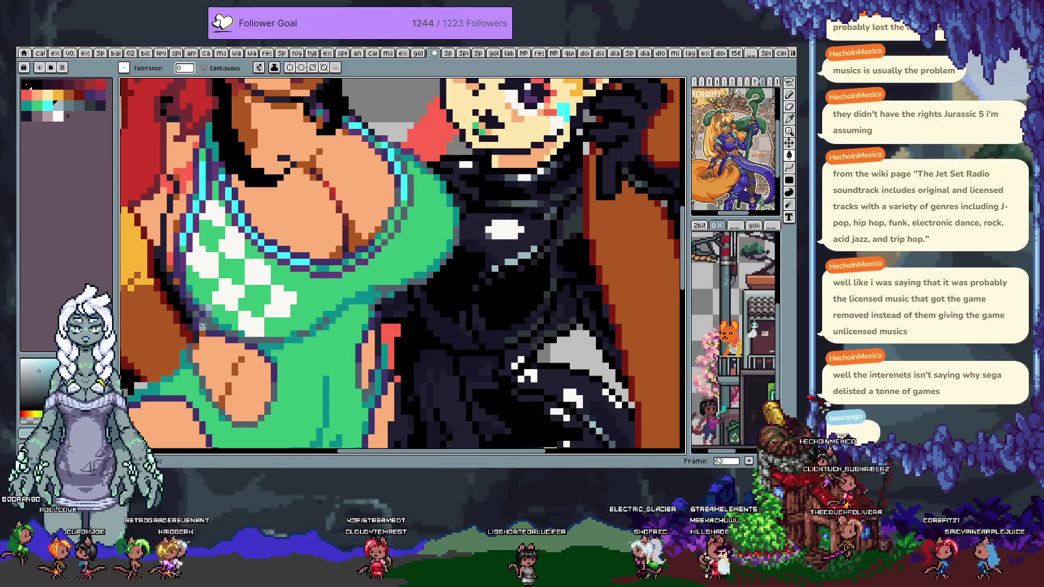
key("ctrl+y")
key("ctrl+z")
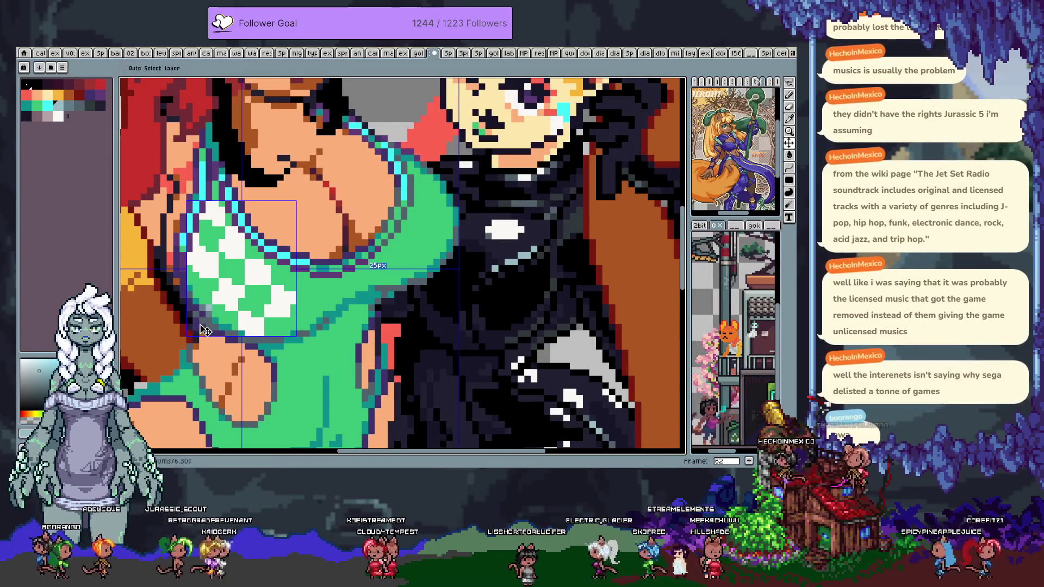
key("ctrl+y")
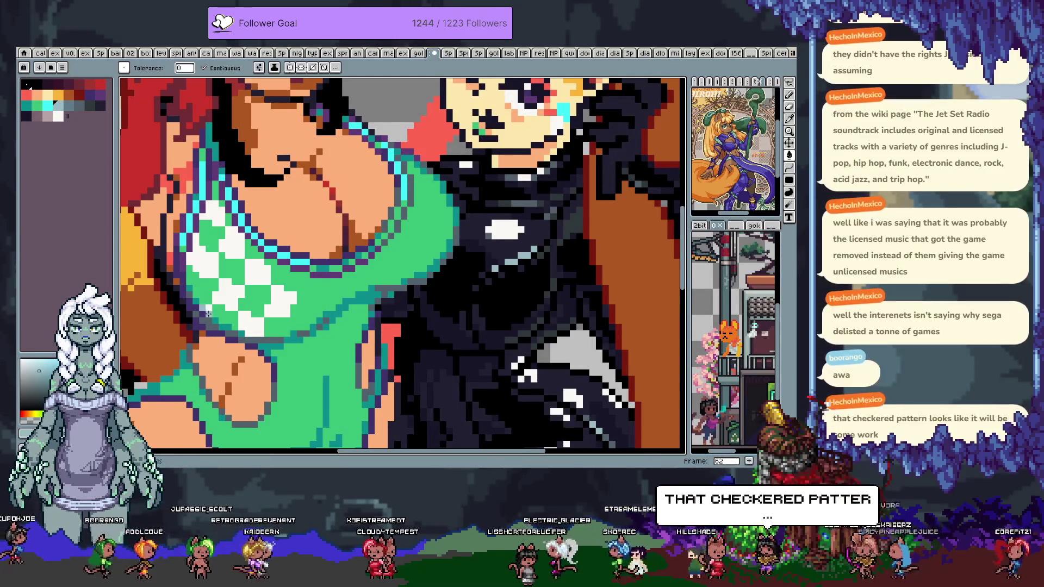
key("ctrl+z")
key("ctrl+y")
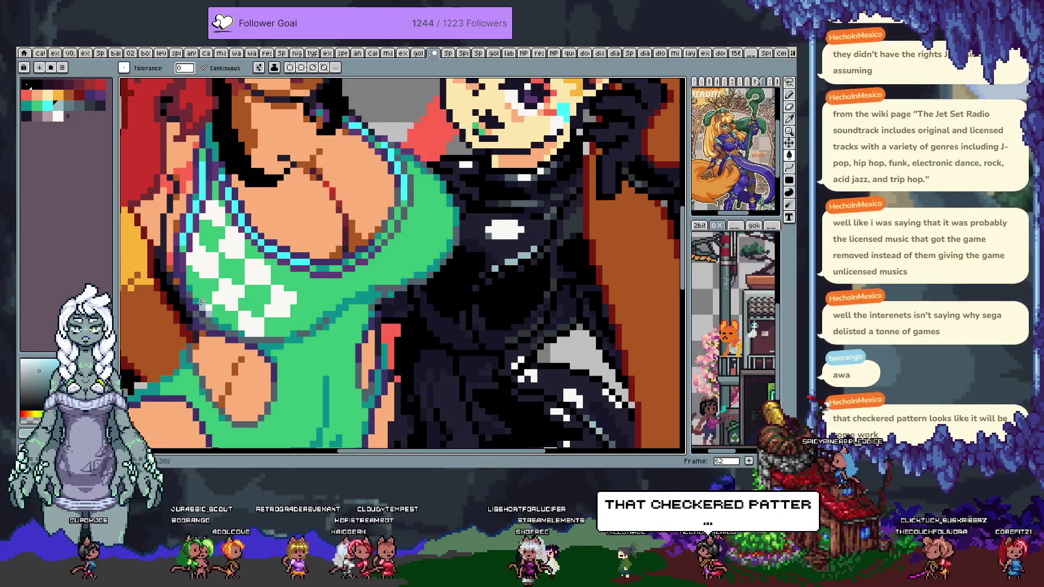
scroll(217, 283, "down", 1)
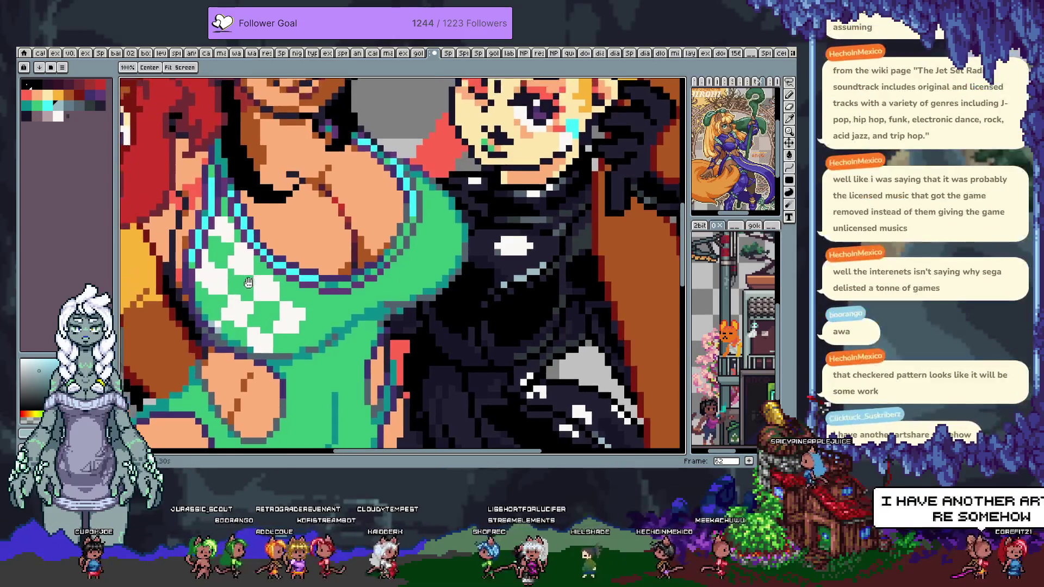
scroll(249, 269, "up", 1)
scroll(249, 270, "down", 1)
scroll(223, 219, "up", 1)
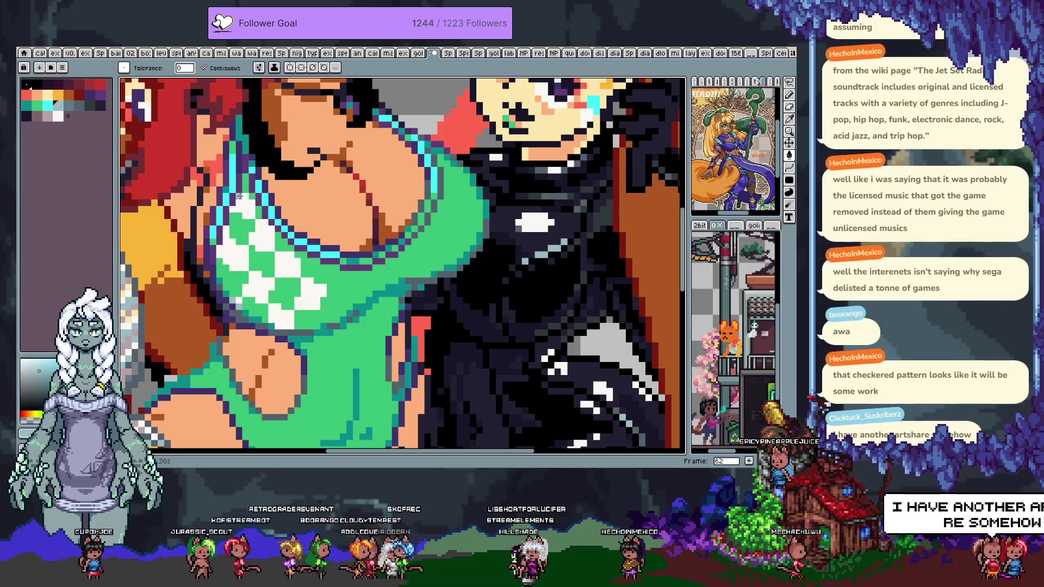
- Sample the warm near-white from the checker and pan slightly up-left with the pencil
key("b")
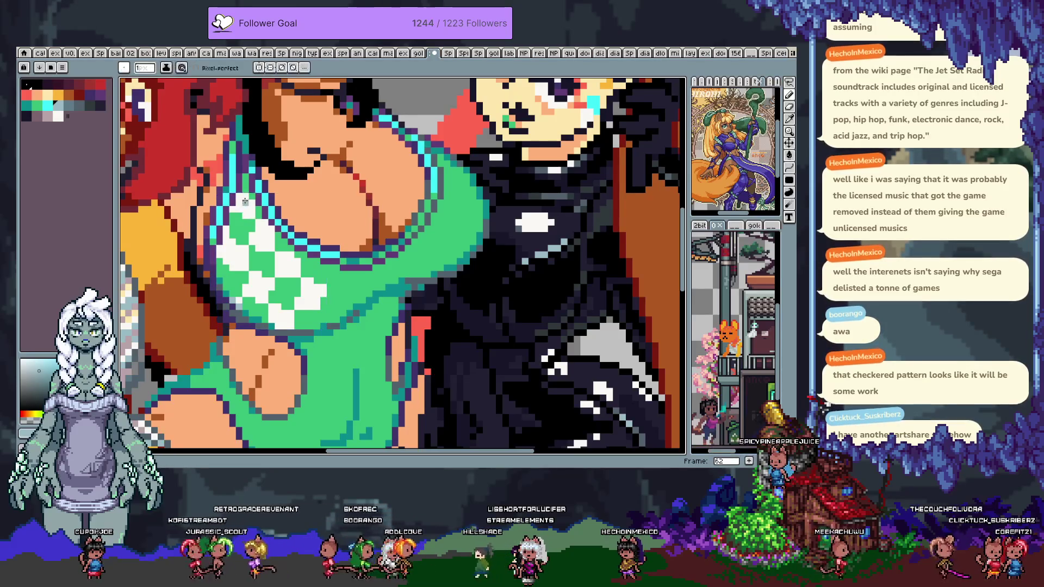
key("i")
left_click(243, 295)
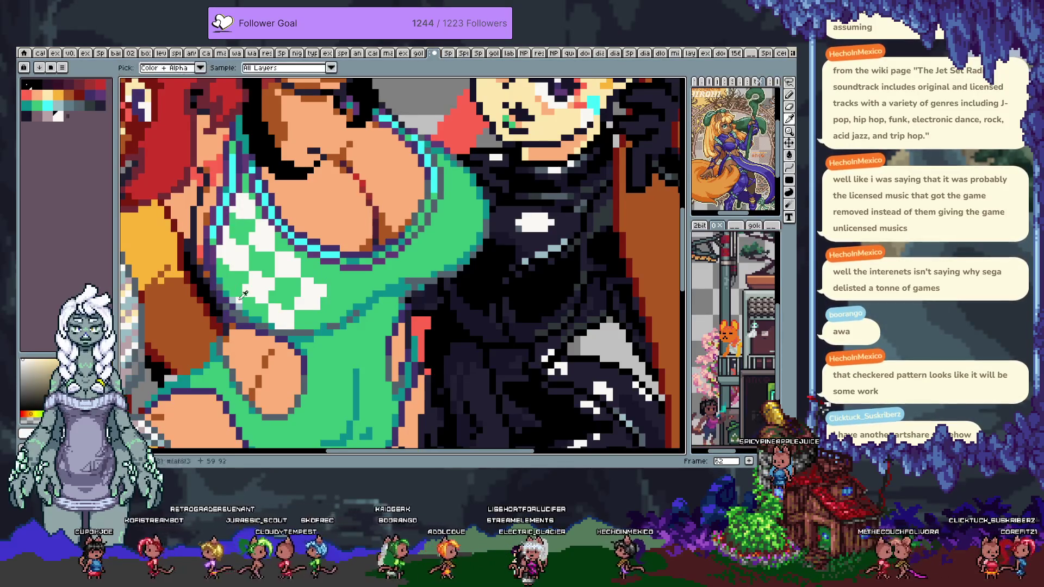
key("b")
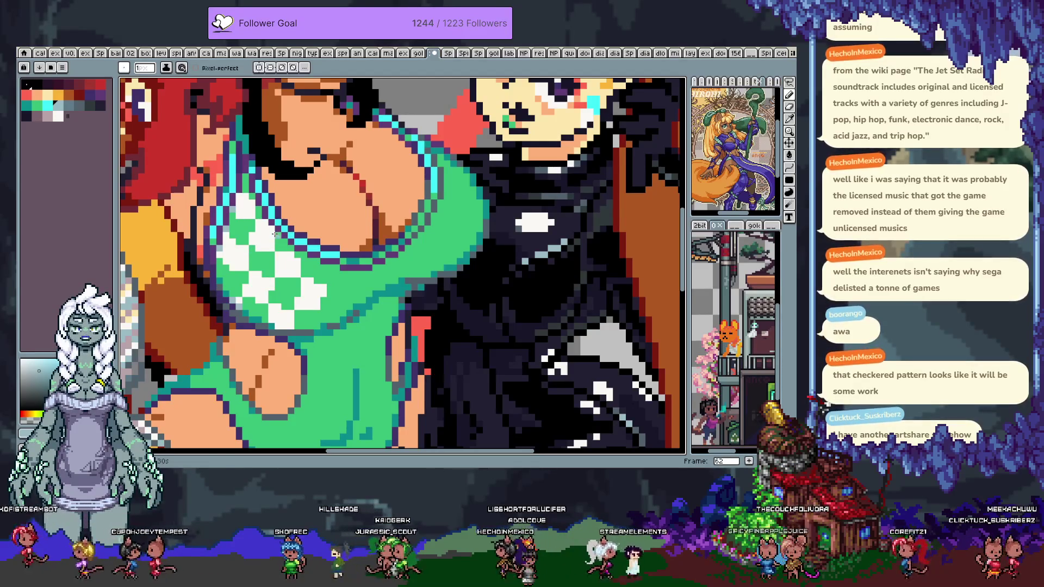
key("h")
left_click_drag(290, 290, 275, 278)
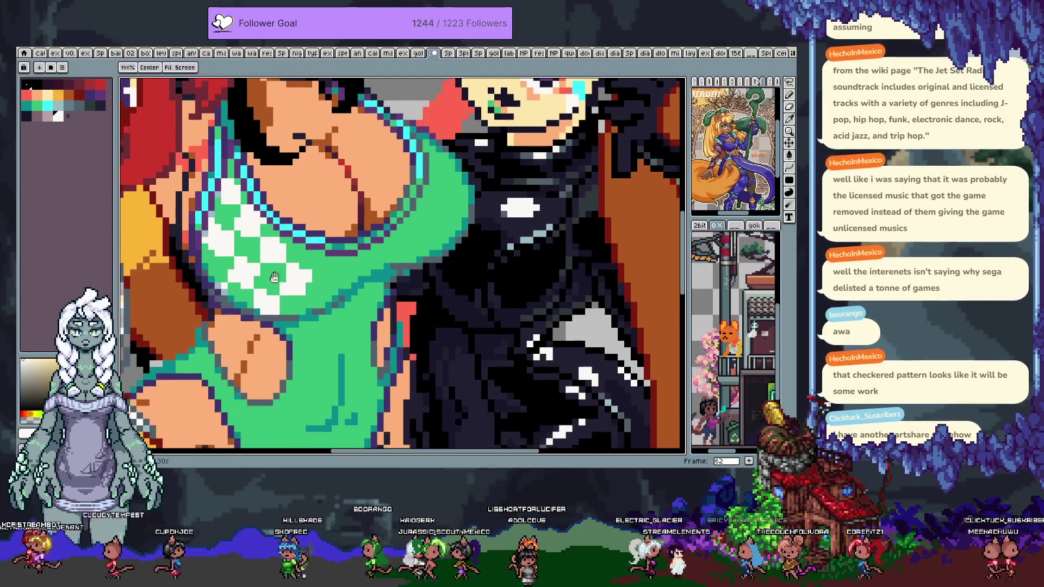
key("b")
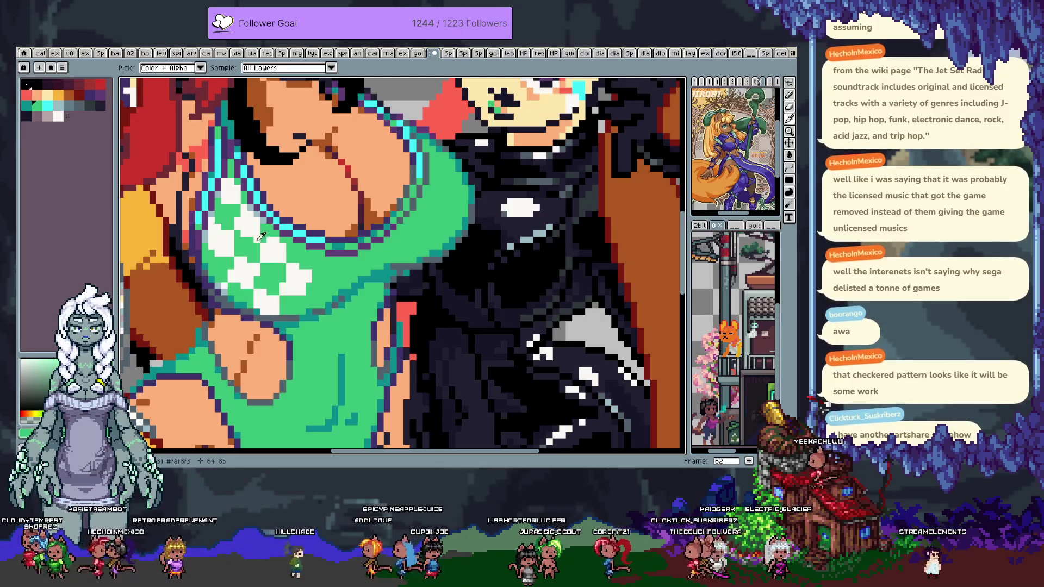
- Touch up checker pixels in swimsuit green and white, undoing edits to compare
key("ctrl+z")
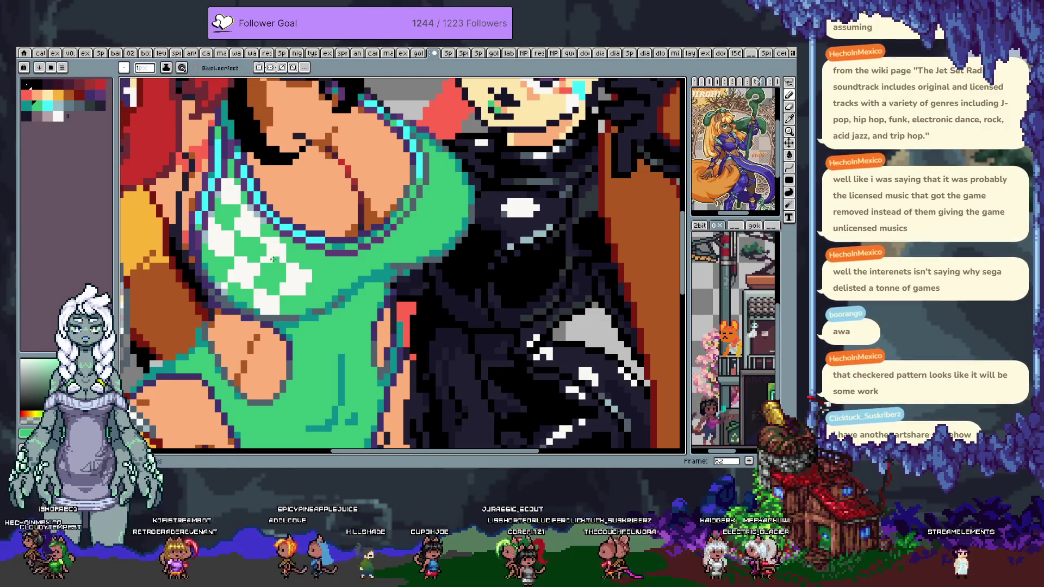
key("alt")
left_click(263, 266, "alt")
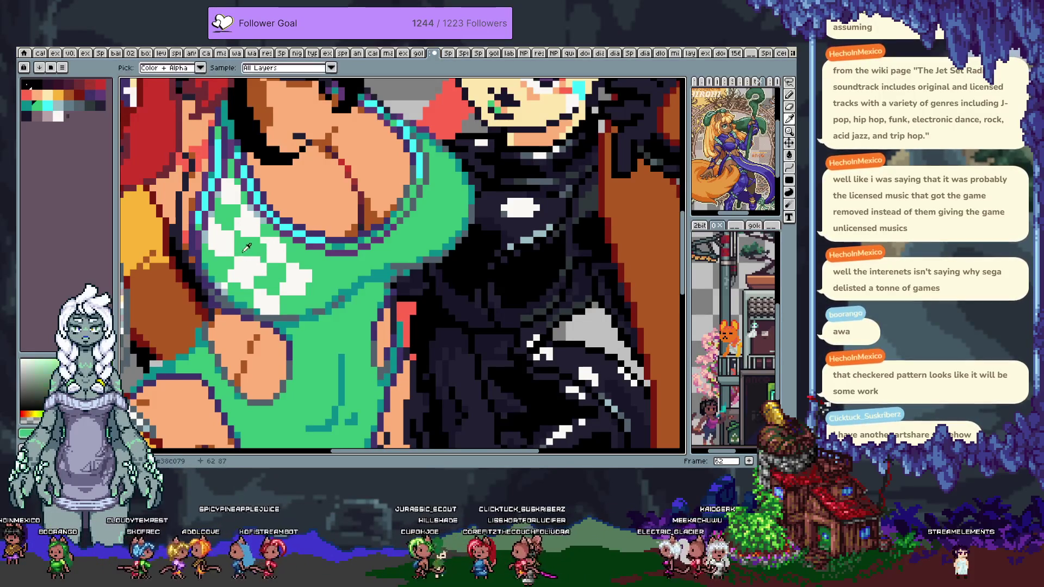
key("ctrl+z")
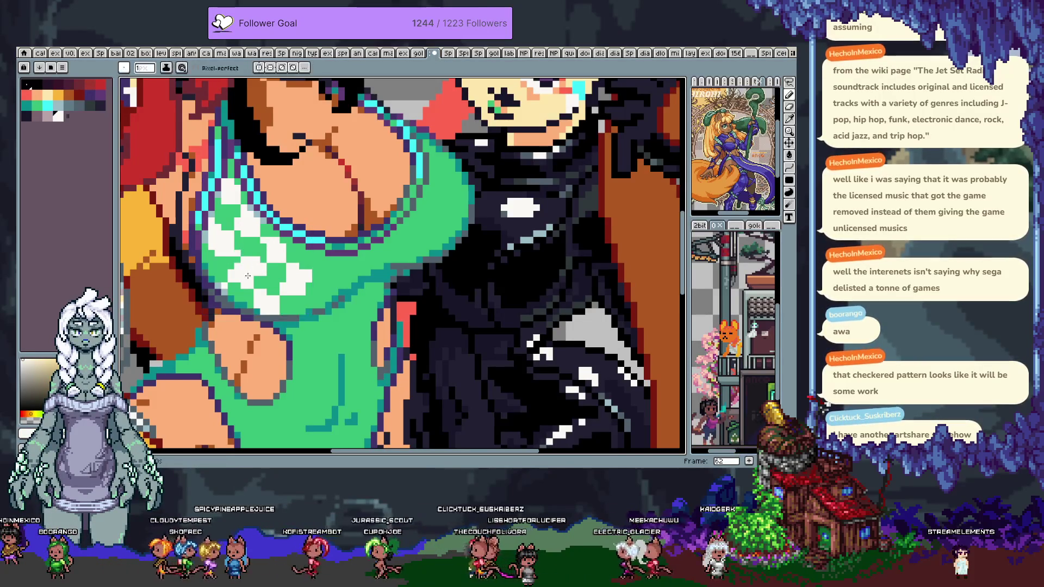
key("ctrl+d")
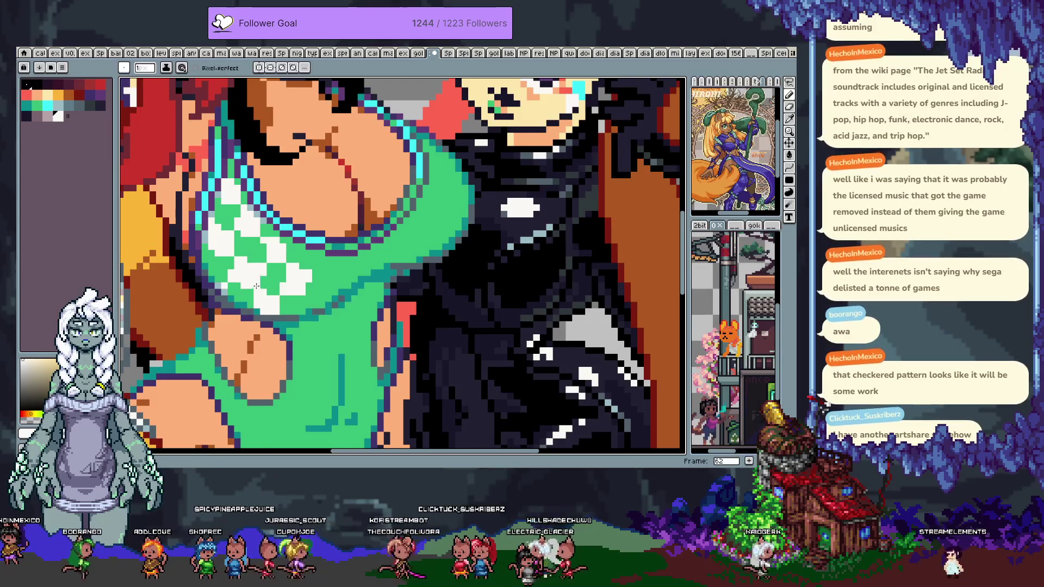
left_click(257, 287, "alt")
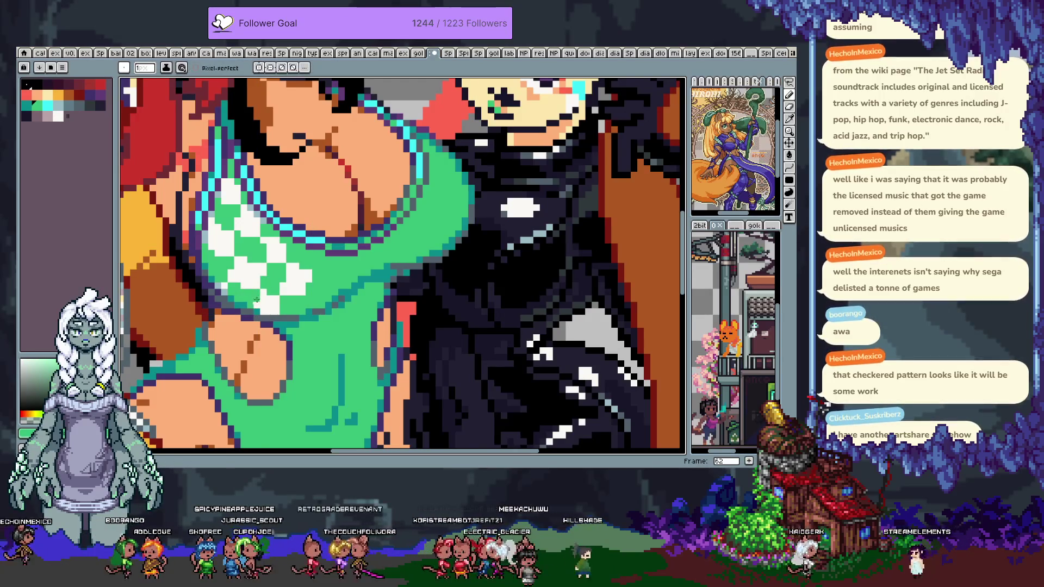
left_click(290, 288, "alt")
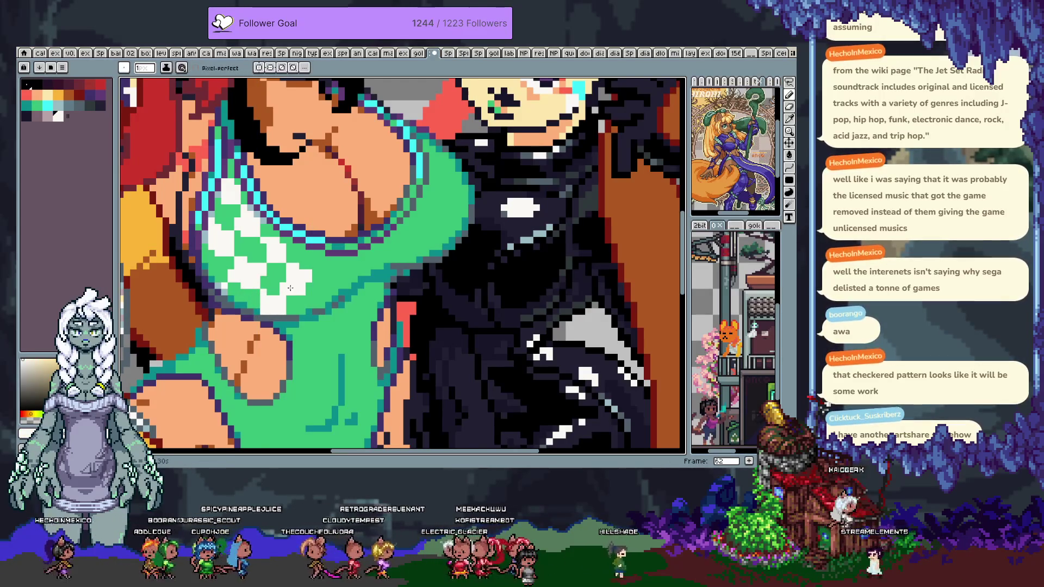
key("ctrl+z")
scroll(290, 288, "down", 2)
scroll(290, 351, "up", 3)
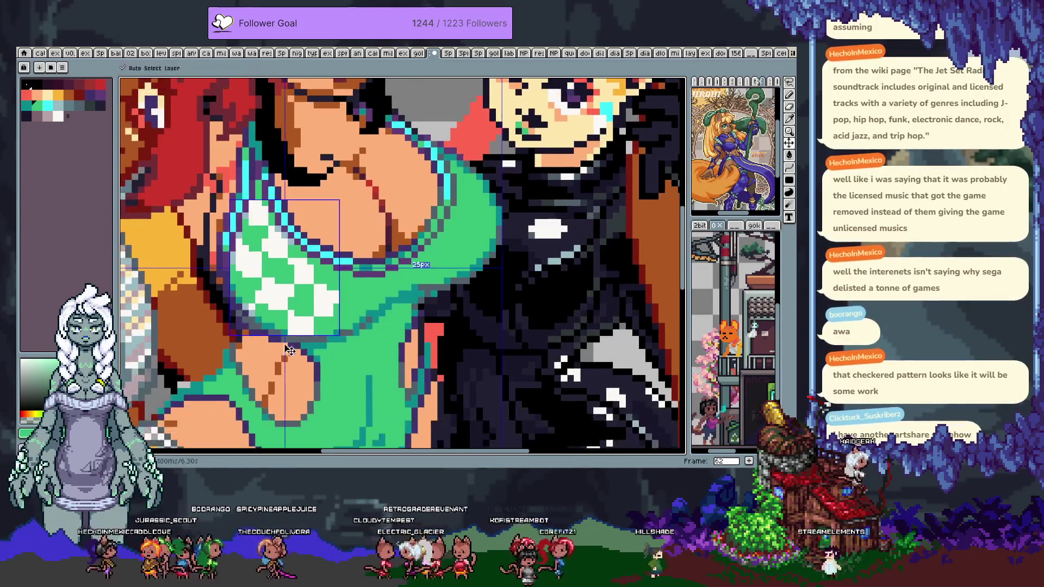
key("ctrl+z")
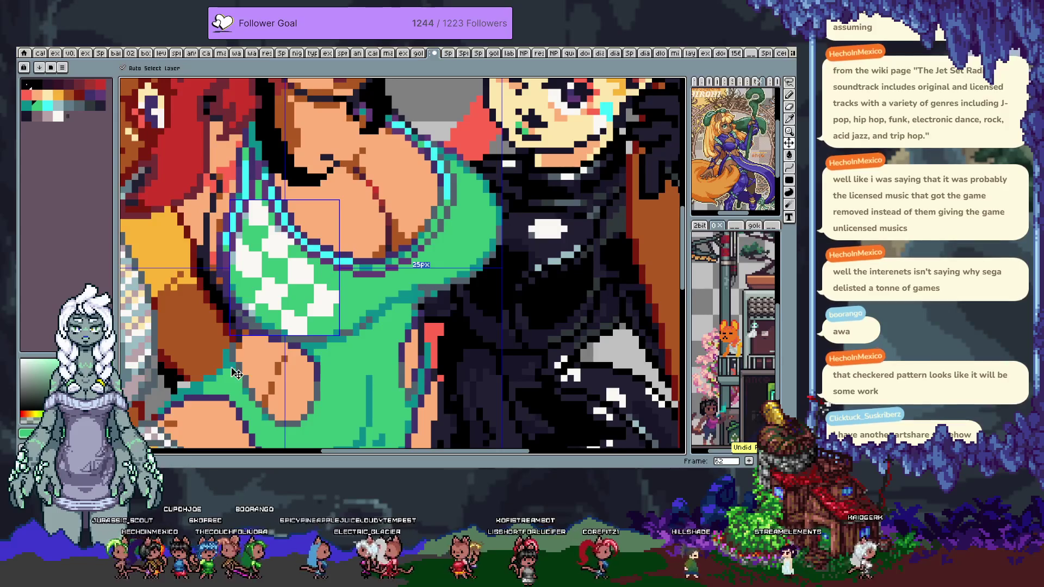
key("ctrl+y")
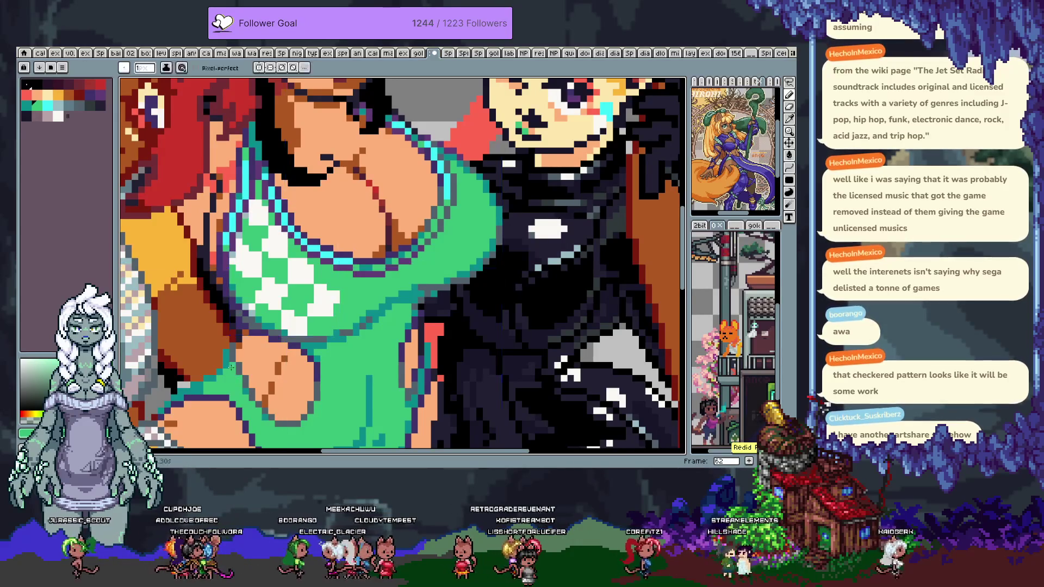
scroll(297, 312, "down", 1)
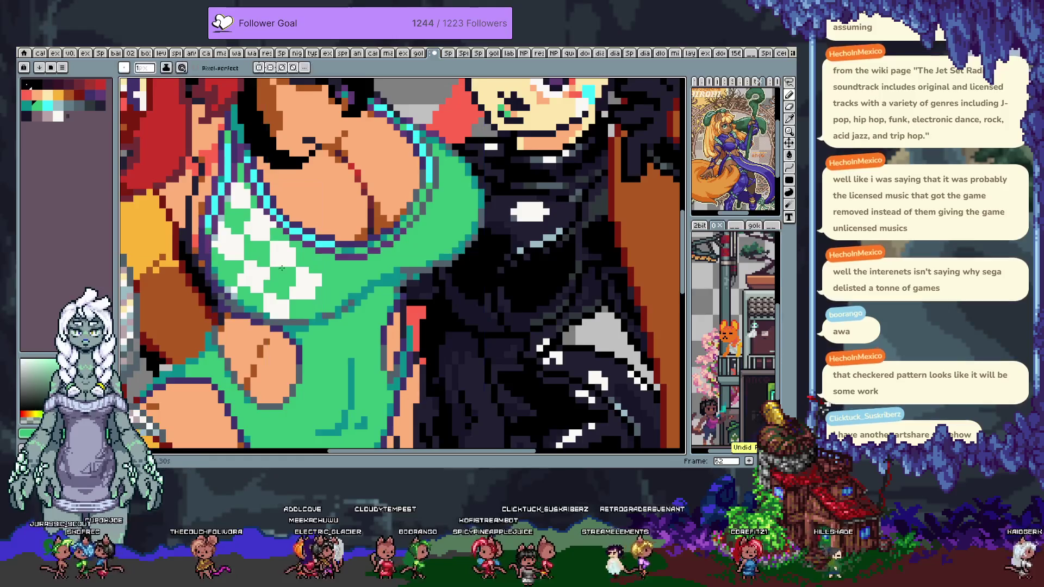
scroll(274, 237, "down", 2)
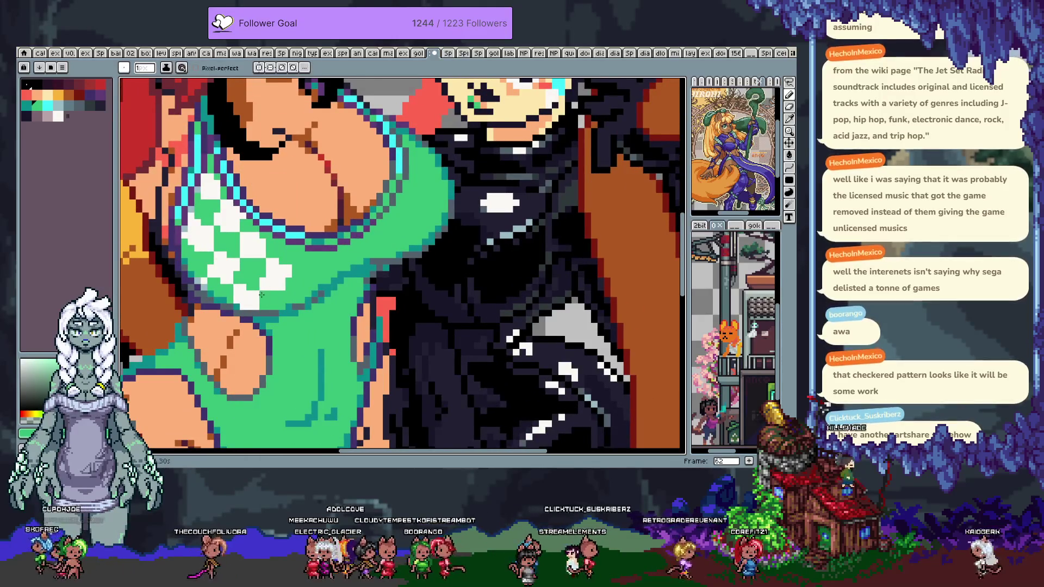
left_click(263, 294, "alt")
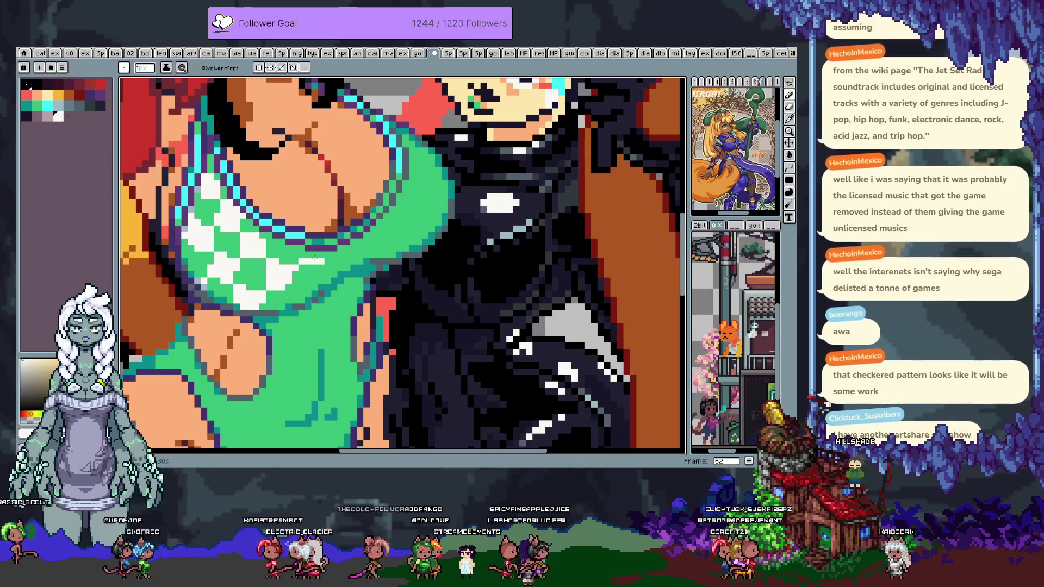
left_click(297, 254, "alt")
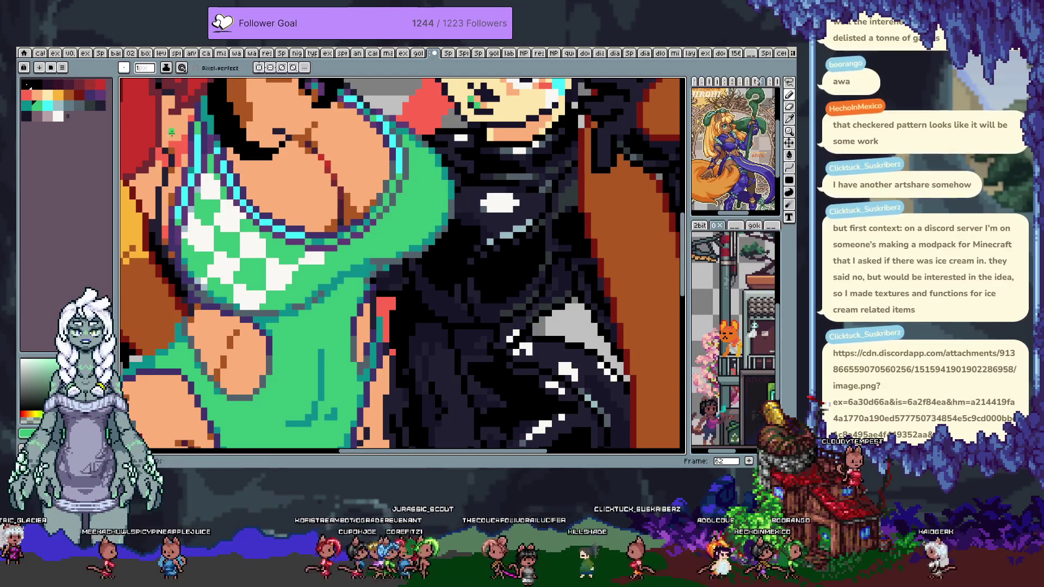
left_click(32, 50)
left_click(44, 63)
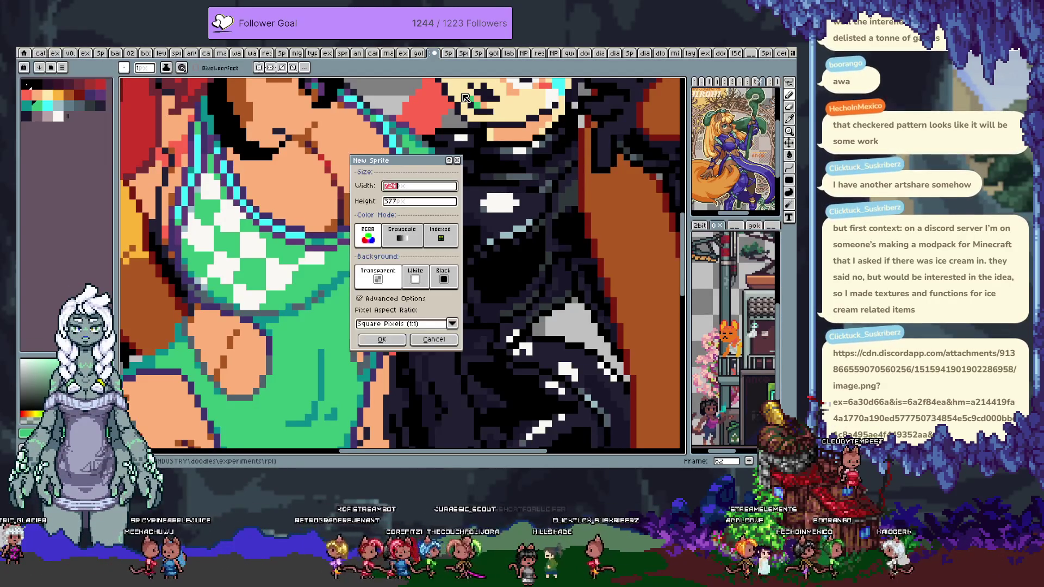
key("Return")
key("ctrl+v")
scroll(460, 284, "down", 2)
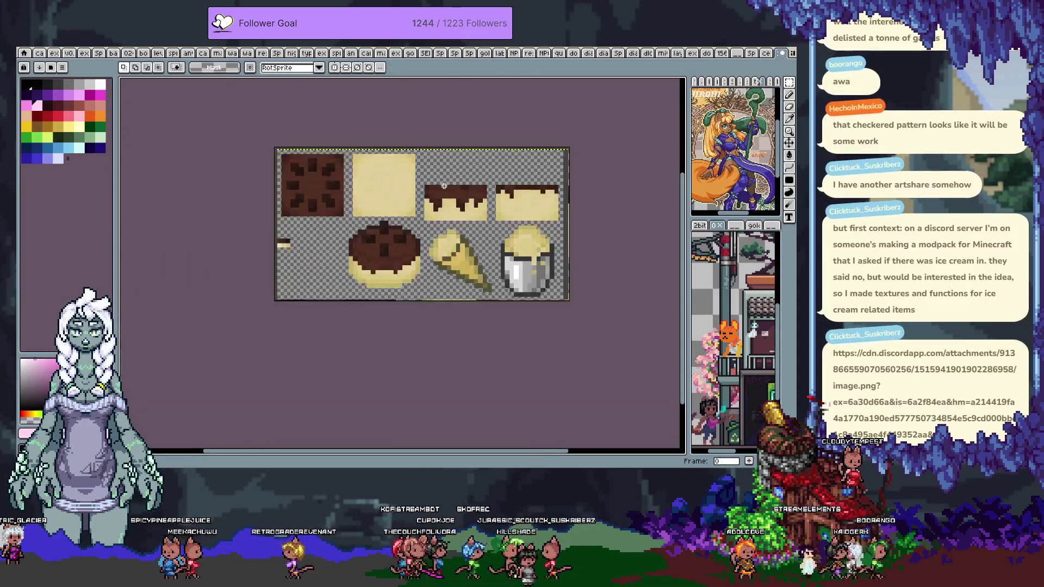
scroll(408, 253, "up", 3)
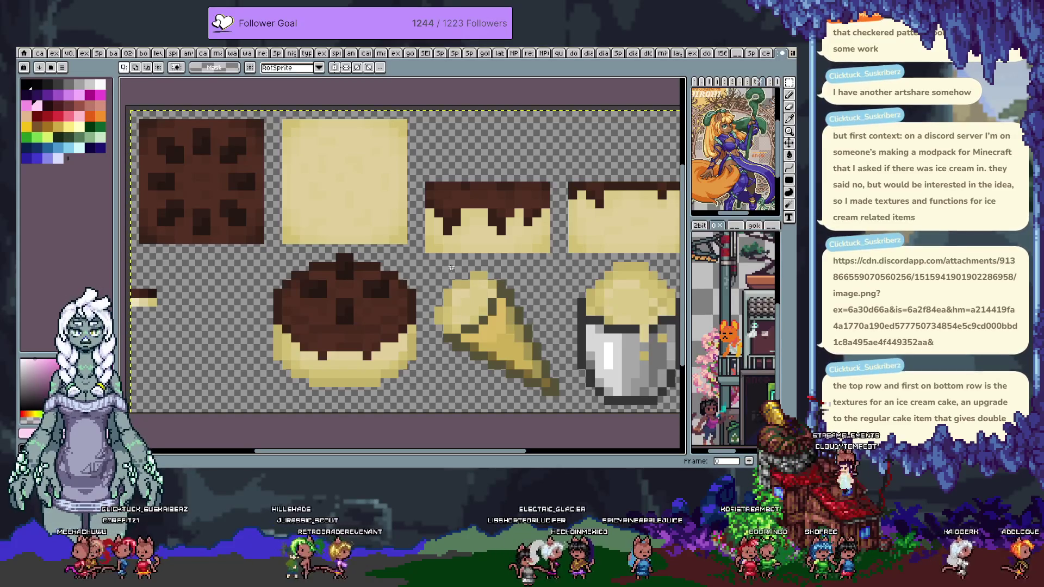
scroll(543, 309, "down", 2)
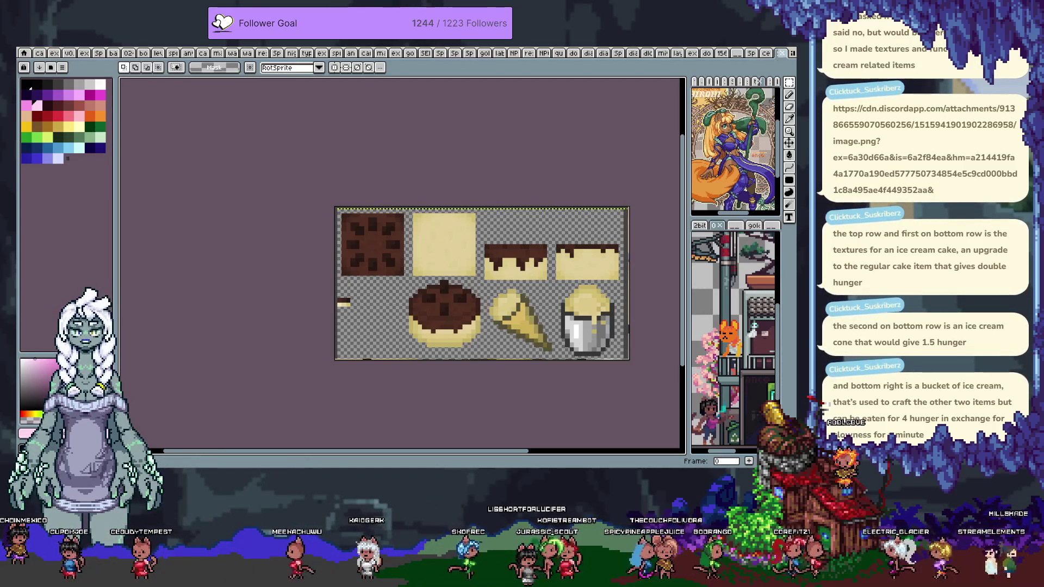
key("ctrl+w")
left_click(407, 272)
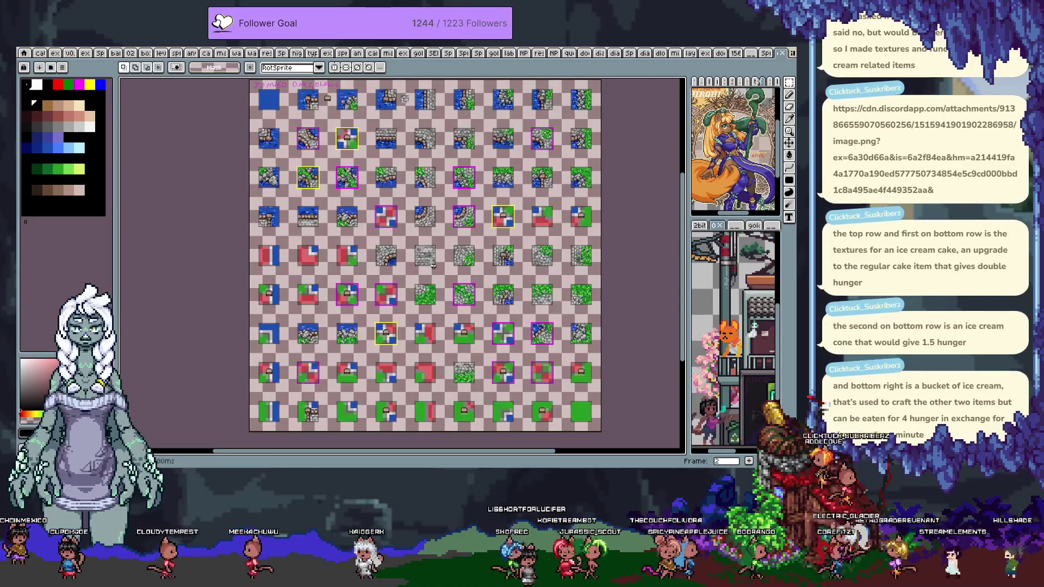
left_click(696, 52)
scroll(695, 52, "up", 10)
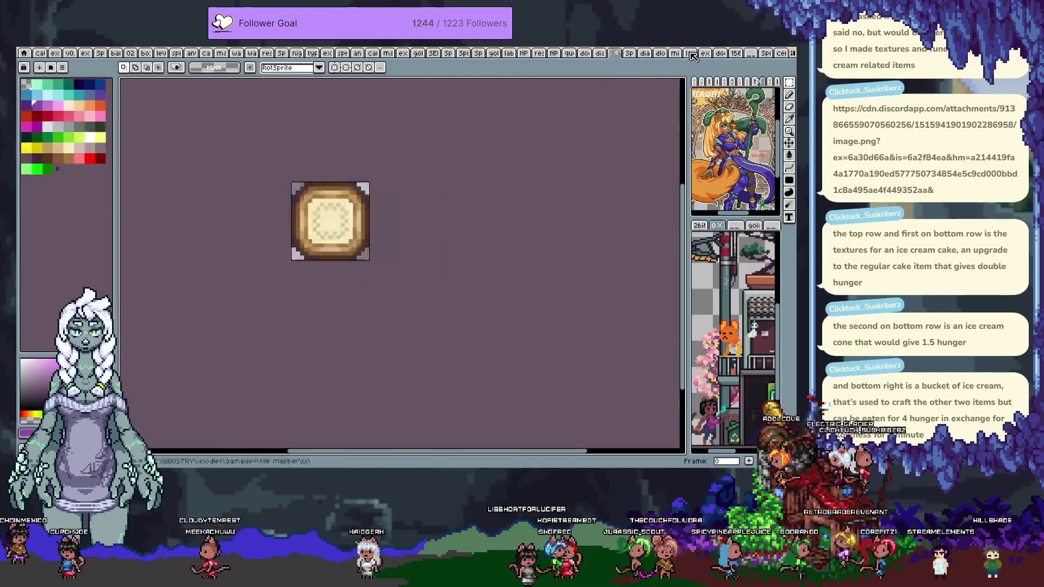
scroll(693, 56, "up", 5)
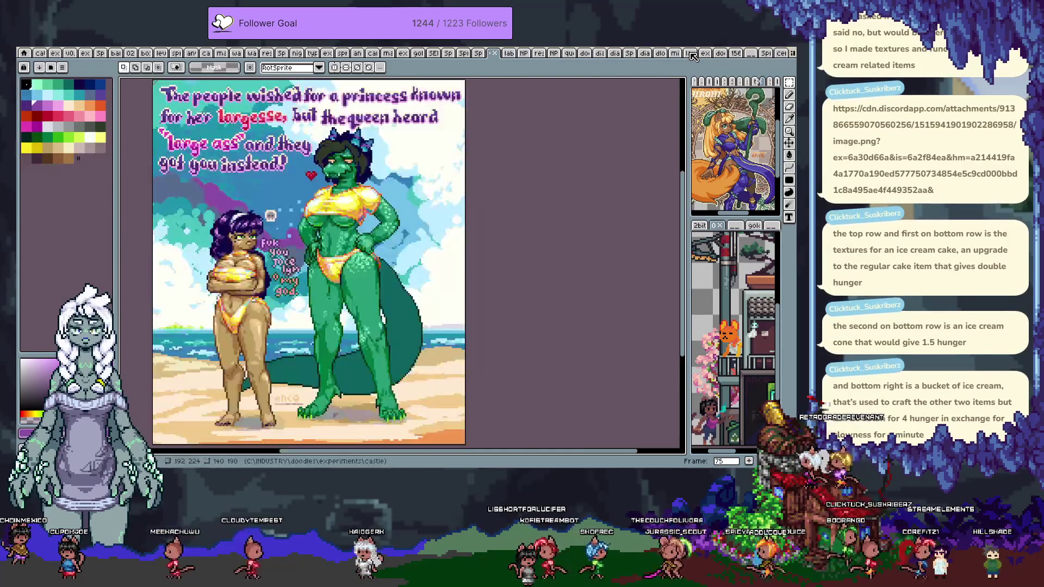
scroll(692, 56, "up", 2)
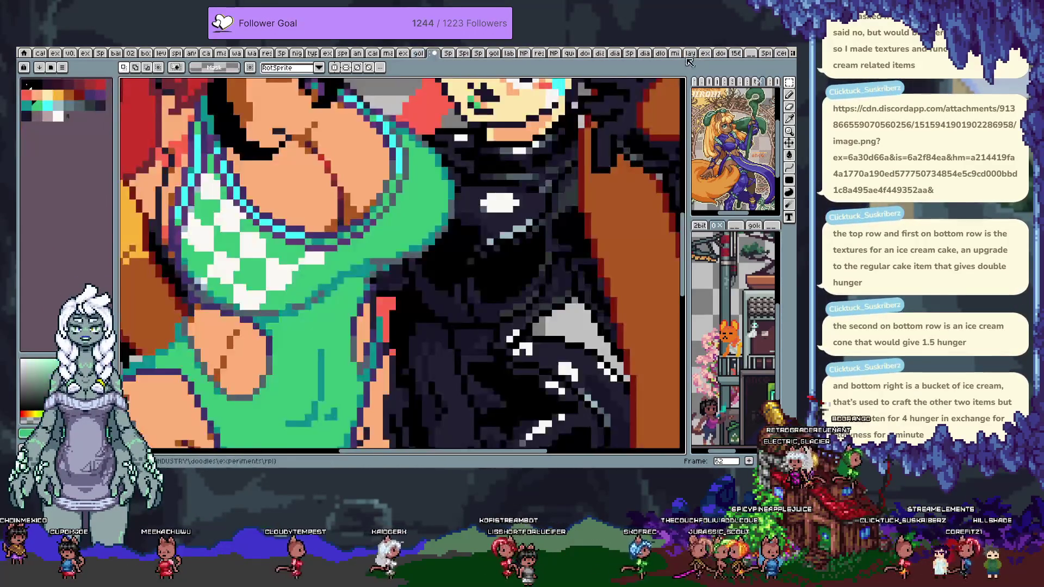
scroll(393, 204, "up", 2)
- Bring the lower checks into view, sample the swimsuit green, and paint over part of a white check
key("b")
scroll(393, 204, "down", 1)
scroll(337, 233, "up", 1)
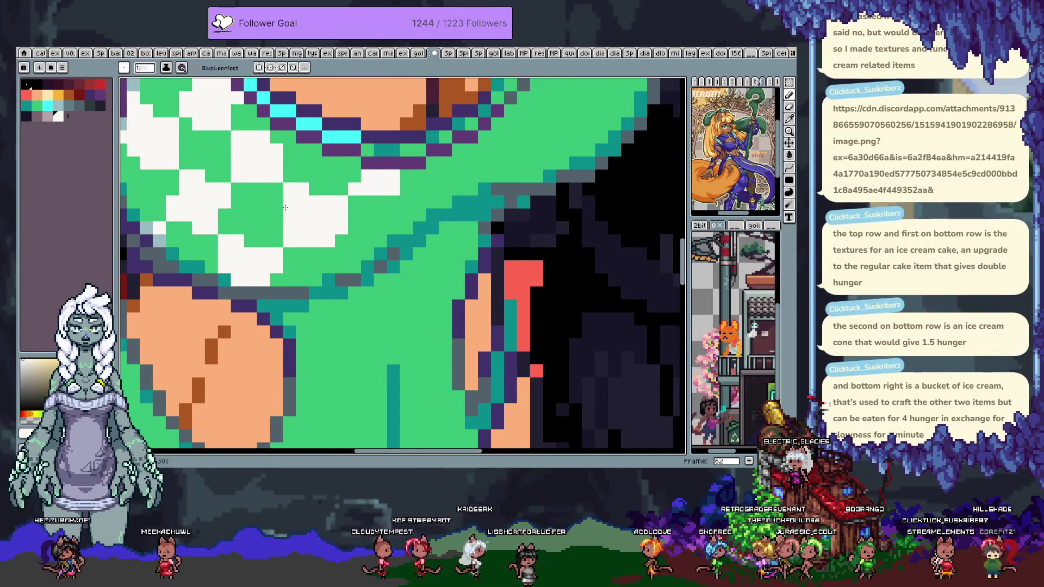
scroll(305, 256, "up", 1)
left_click_drag(245, 246, 258, 245)
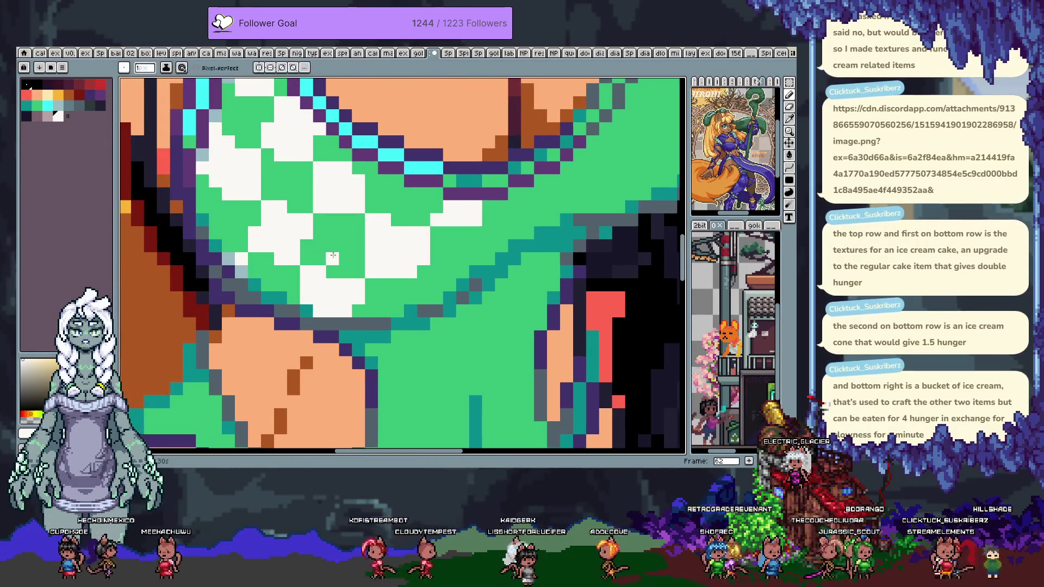
mouse_move(230, 143)
left_mouse_down()
mouse_move(321, 256)
mouse_move(306, 220)
left_mouse_up()
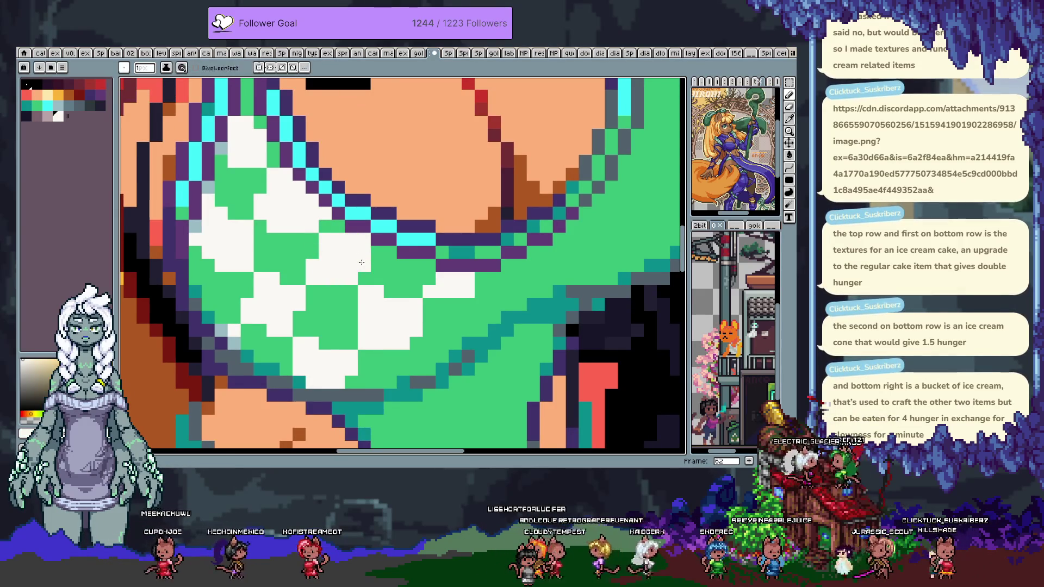
left_click_drag(352, 303, 338, 272)
left_click(338, 250, "alt")
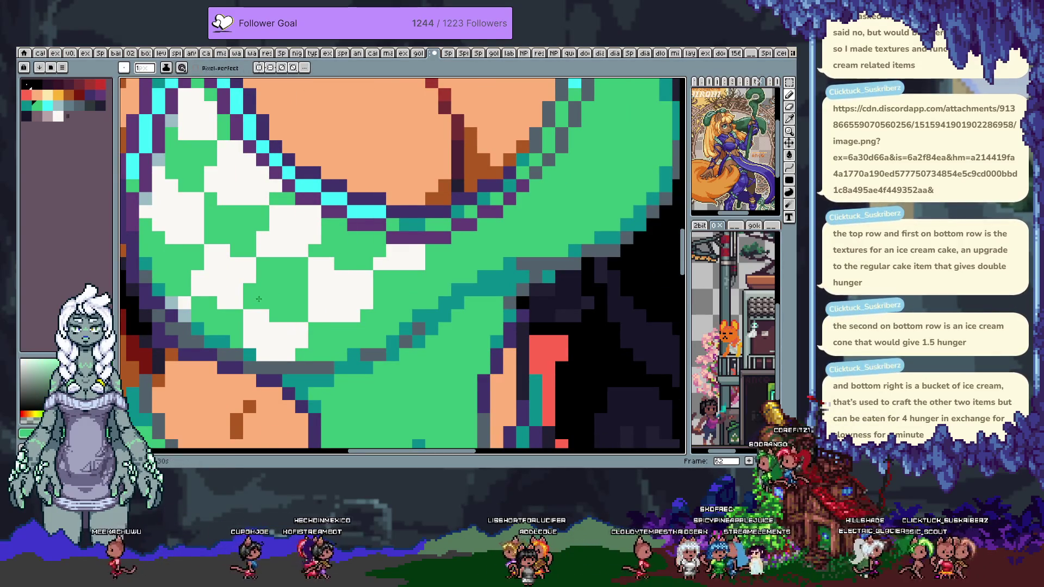
mouse_move(248, 306)
left_mouse_down()
mouse_move(251, 344)
mouse_move(284, 350)
mouse_move(302, 324)
left_mouse_up()
- Add two white pixels to a check, then cover stray white pixels and a lower check with green
left_click(315, 311, "alt")
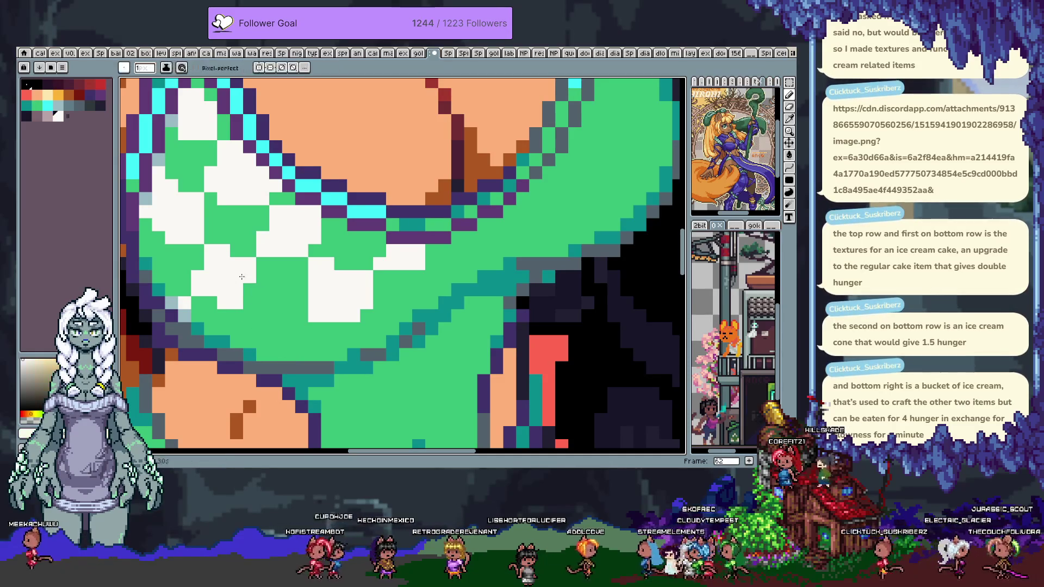
left_click_drag(250, 287, 250, 305)
left_click(261, 241, "alt")
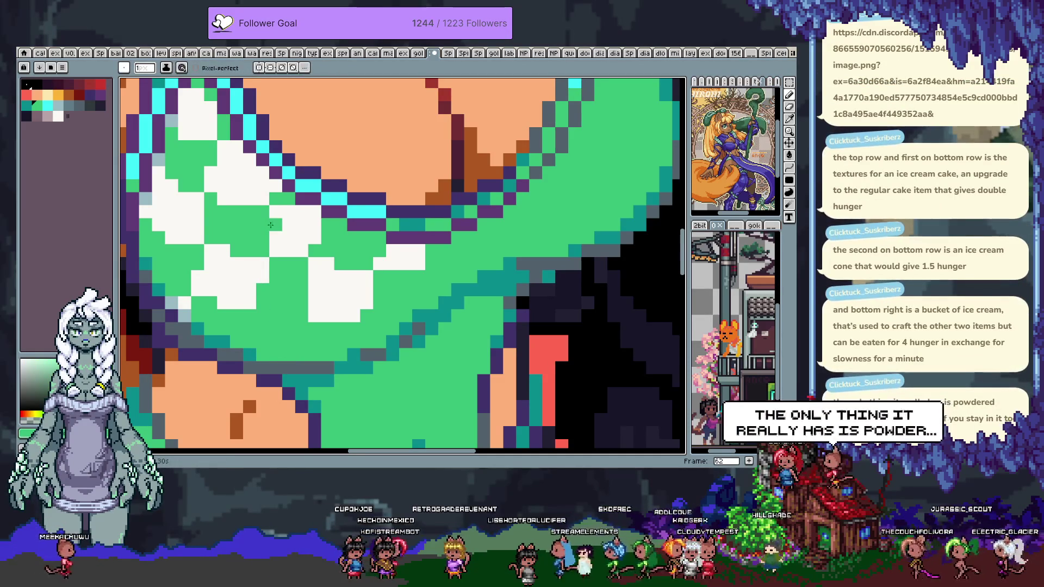
left_click_drag(198, 302, 211, 302)
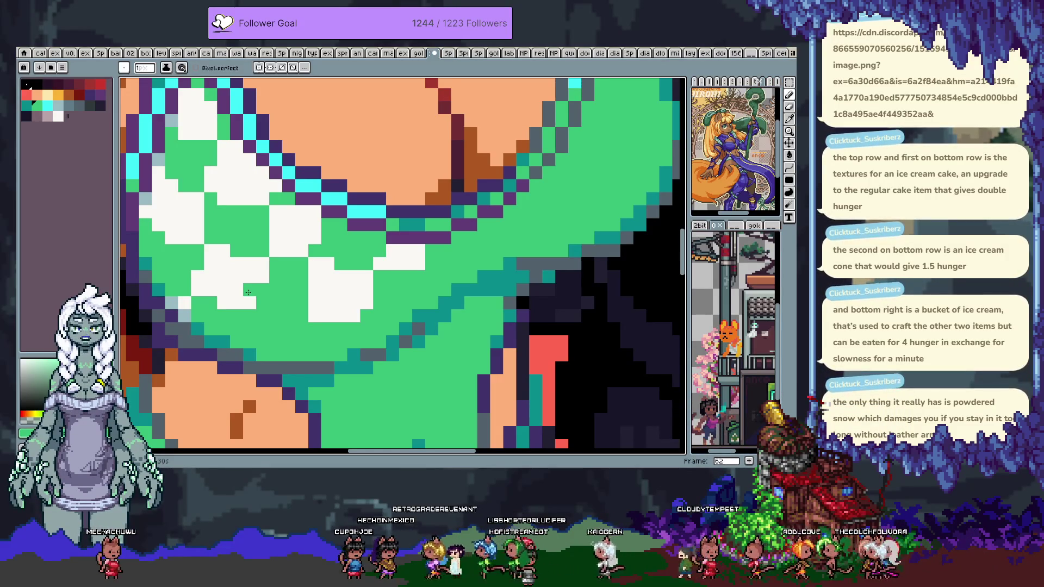
left_click_drag(325, 269, 418, 312)
key("i")
key("b")
left_click_drag(366, 266, 391, 279)
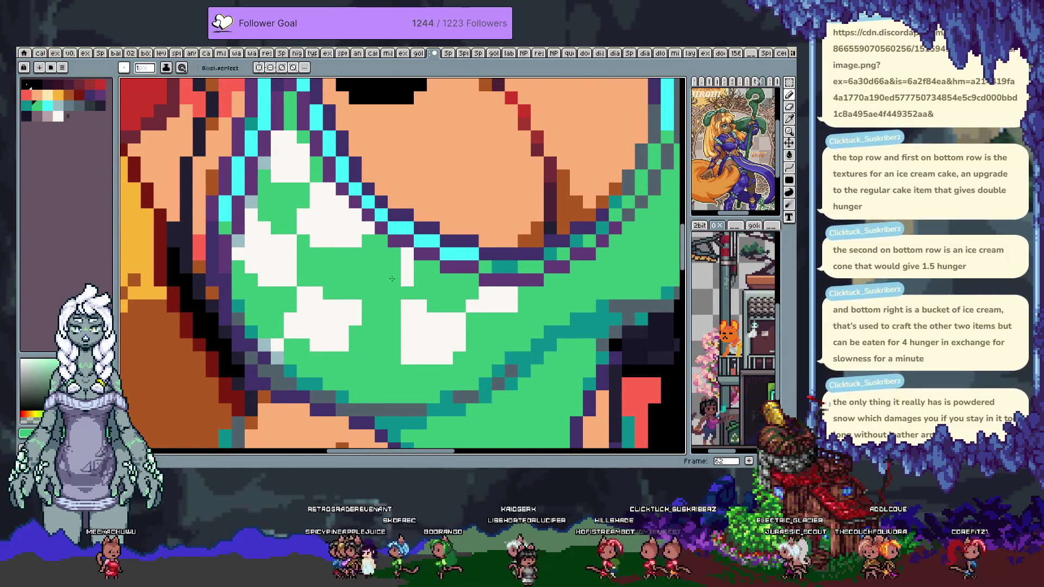
- Narrow the lower checks by painting green over their white pixels, then add one white pixel
left_click(344, 258, "alt")
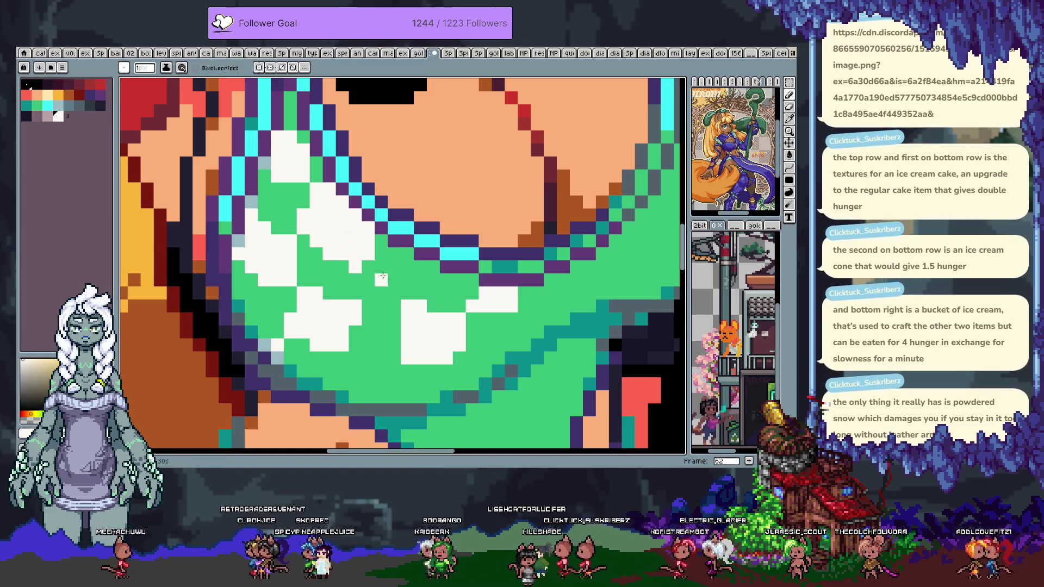
key("alt")
left_click(369, 286, "alt")
left_click(354, 307)
left_click(328, 305)
left_click_drag(329, 305, 355, 308)
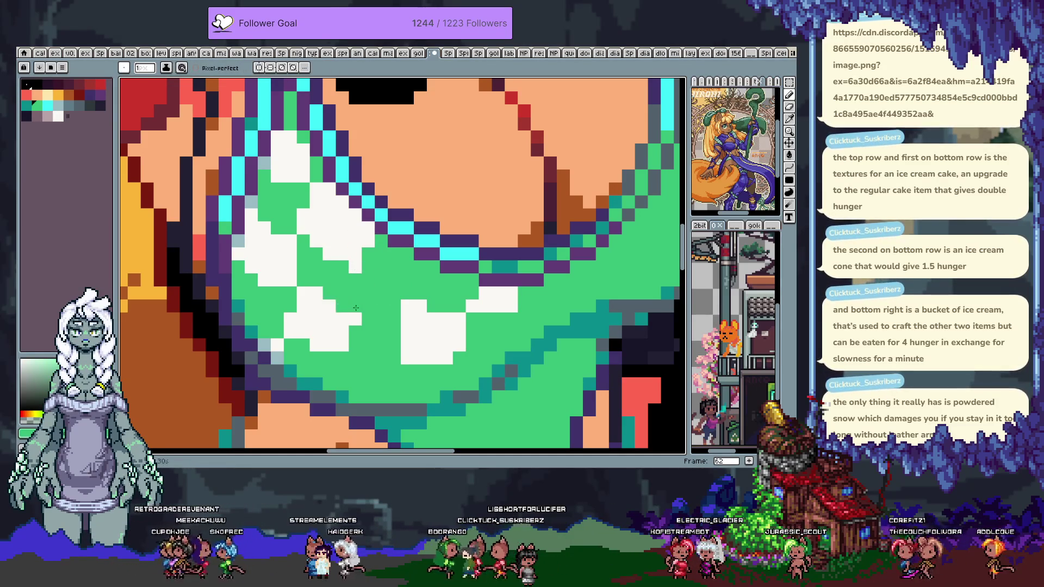
left_click(354, 316, "alt")
left_click(380, 280)
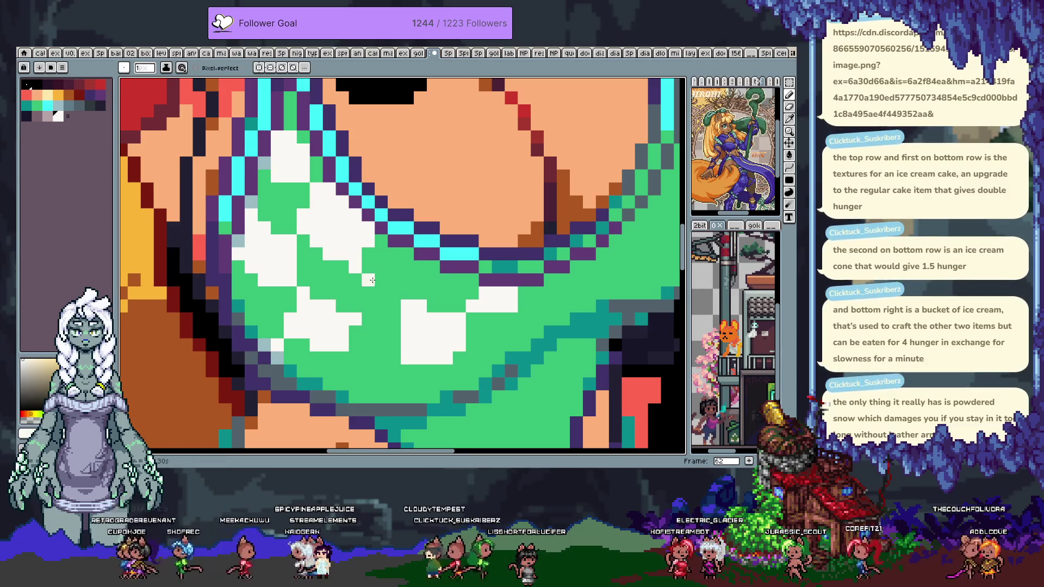
- Extend the lower-left checks with more white pixels so the pattern follows the swimsuit's lower curve
scroll(330, 275, "down", 3)
scroll(330, 275, "left", 3)
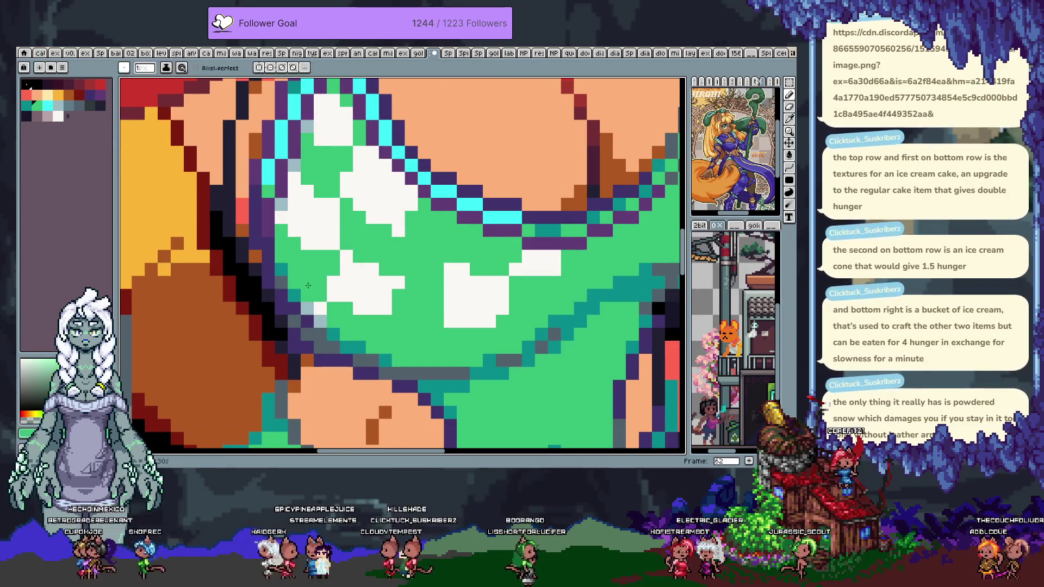
scroll(310, 277, "up", 1)
scroll(311, 277, "right", 2)
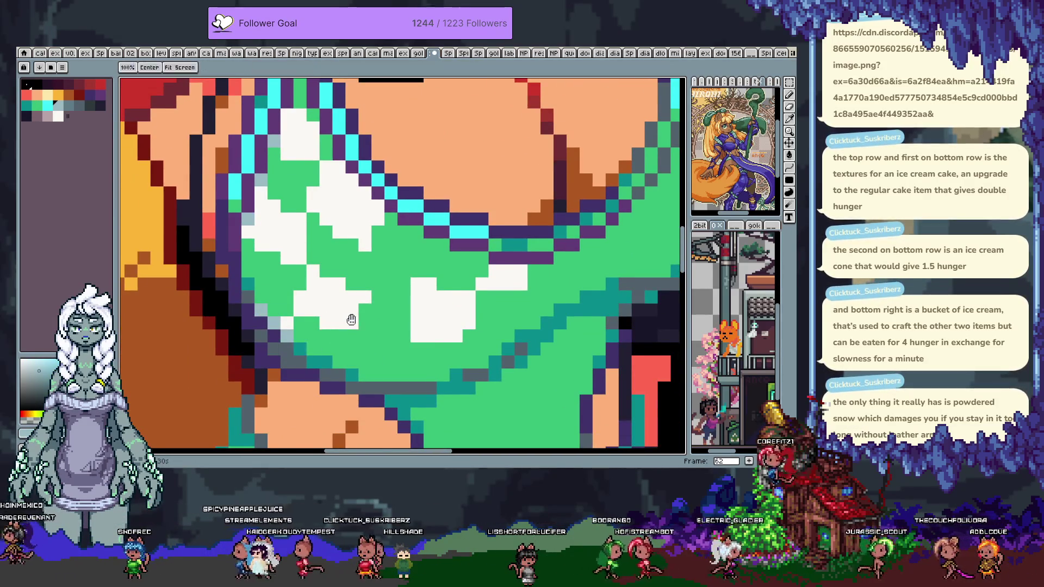
scroll(349, 320, "down", 4)
scroll(350, 319, "right", 2)
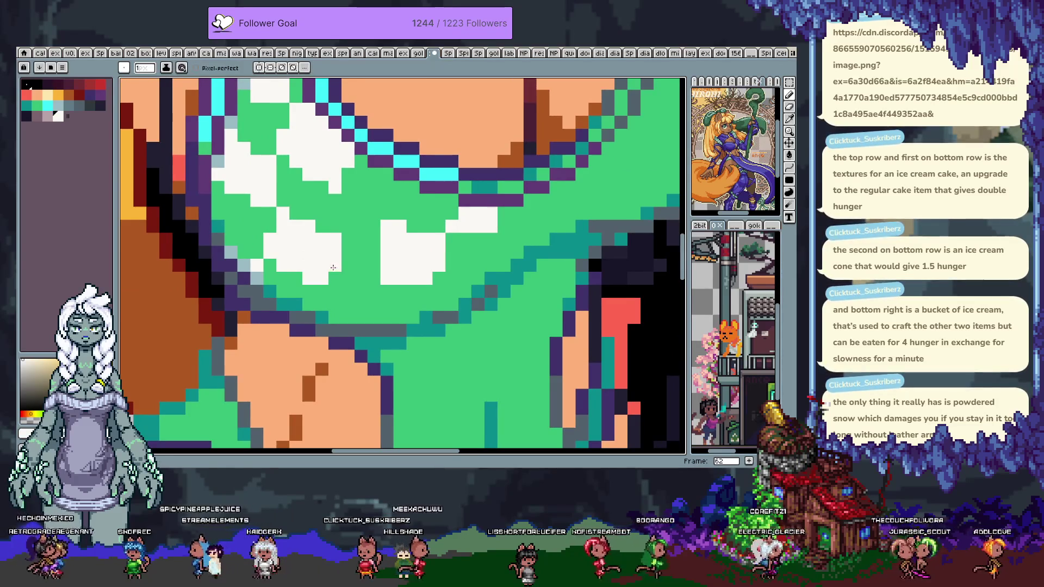
scroll(335, 301, "up", 2)
scroll(335, 300, "right", 2)
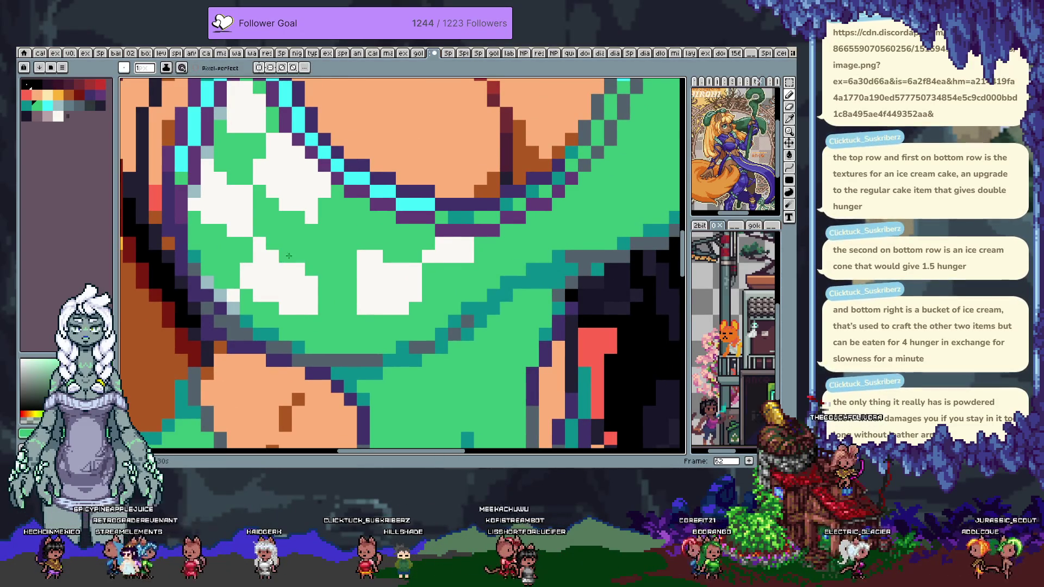
left_click(314, 307, "alt")
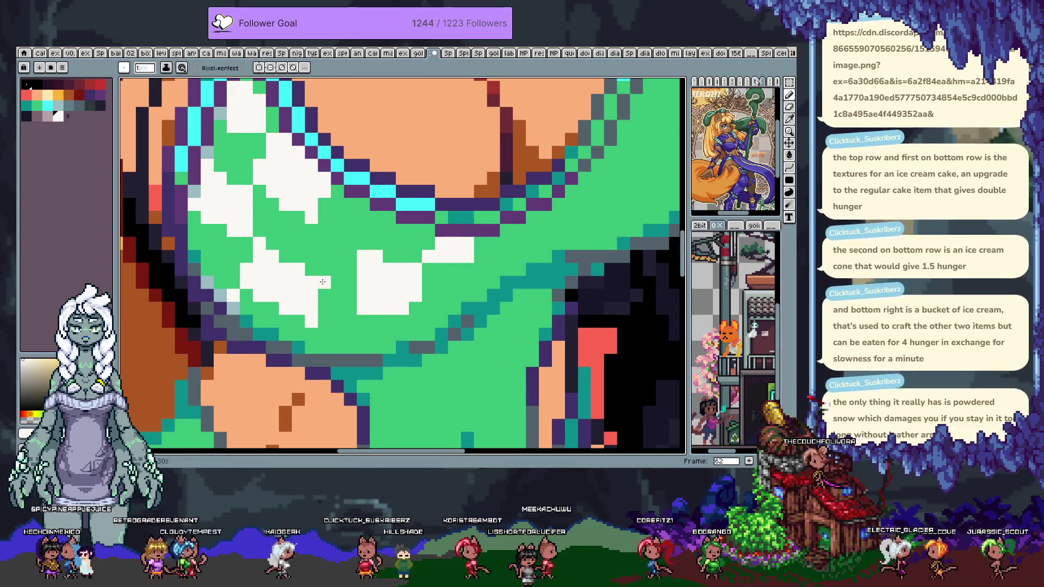
scroll(294, 309, "down", 1)
scroll(294, 309, "up", 1)
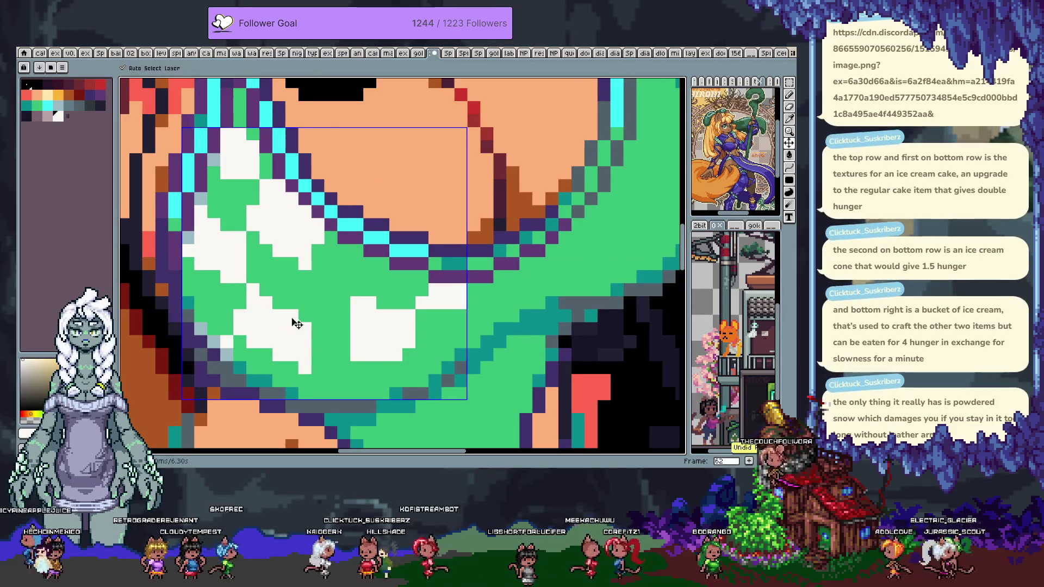
left_click(276, 300, "alt")
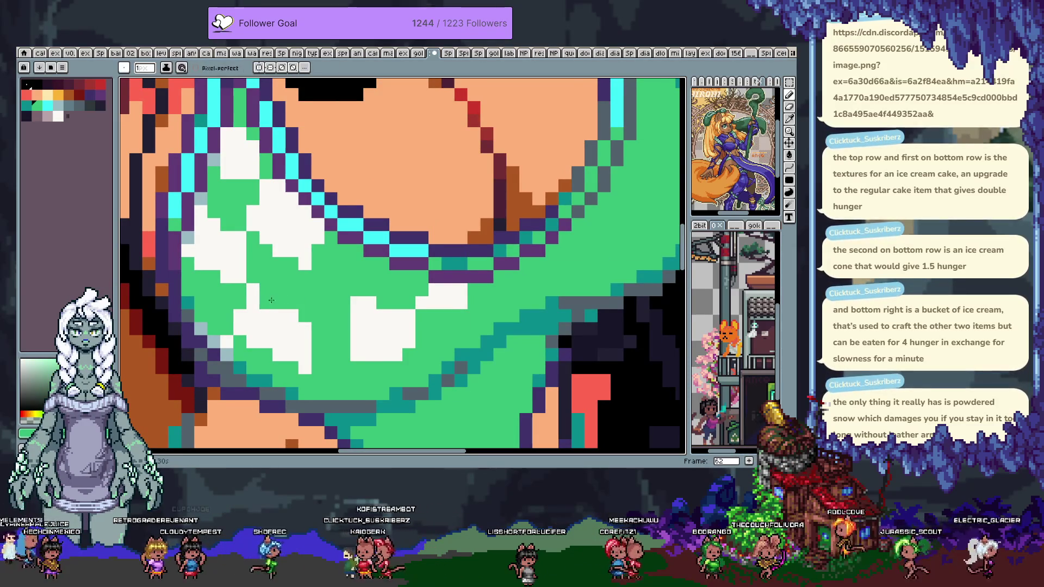
left_click(271, 350, "alt")
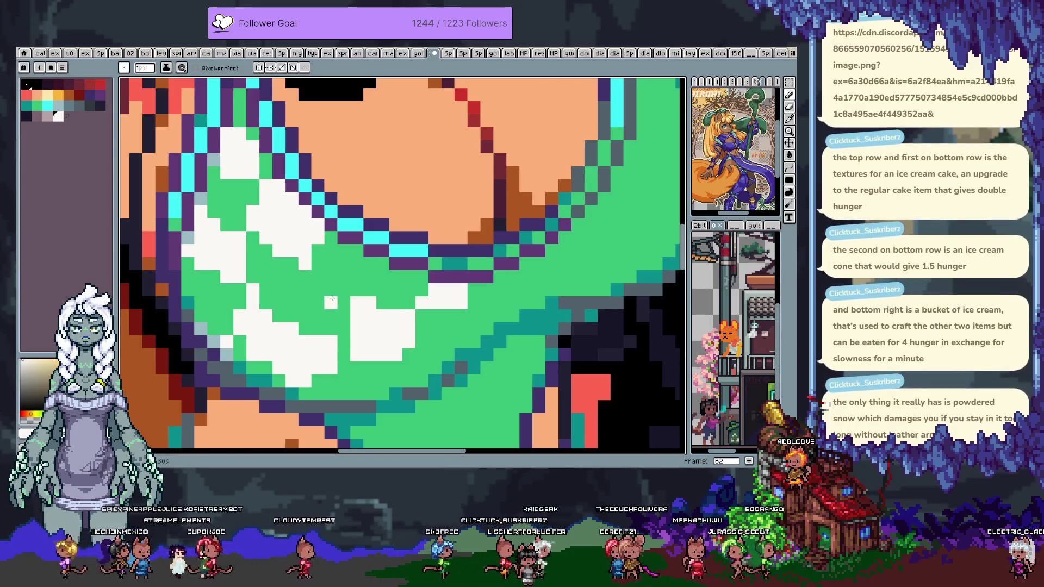
scroll(332, 300, "down", 3)
scroll(348, 272, "up", 2)
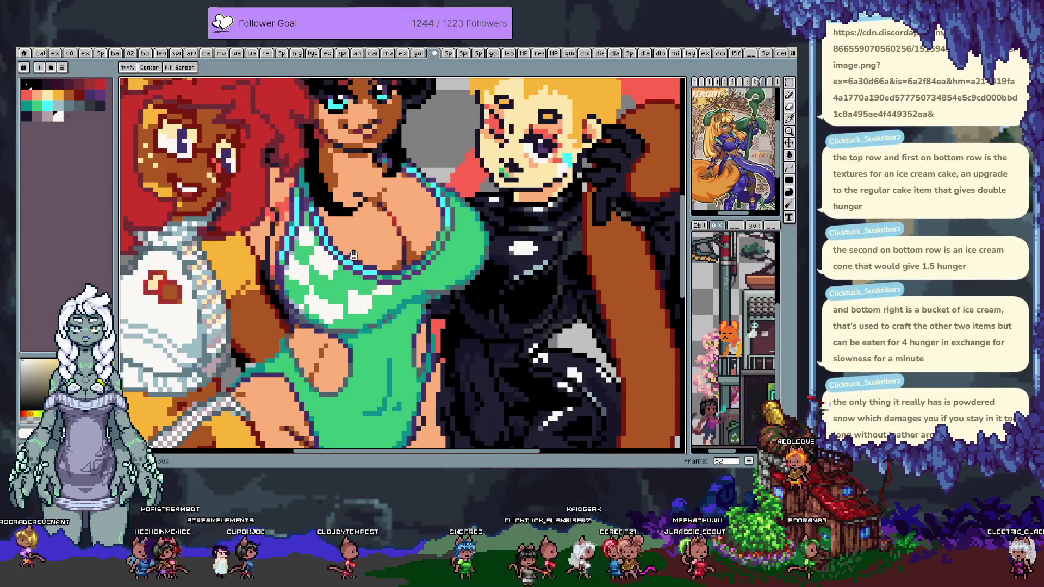
left_click_drag(353, 255, 361, 235)
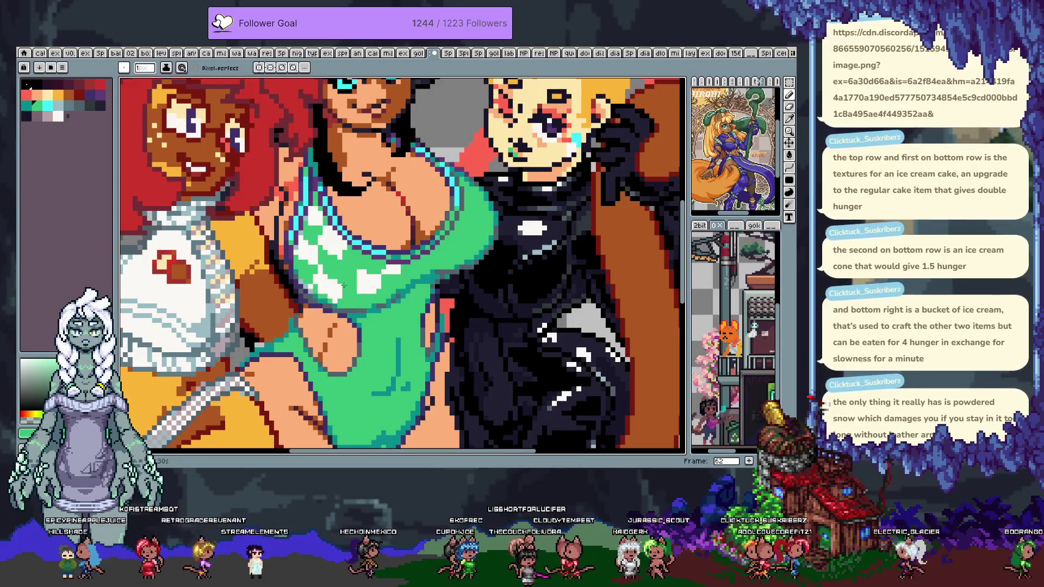
key("ctrl+z")
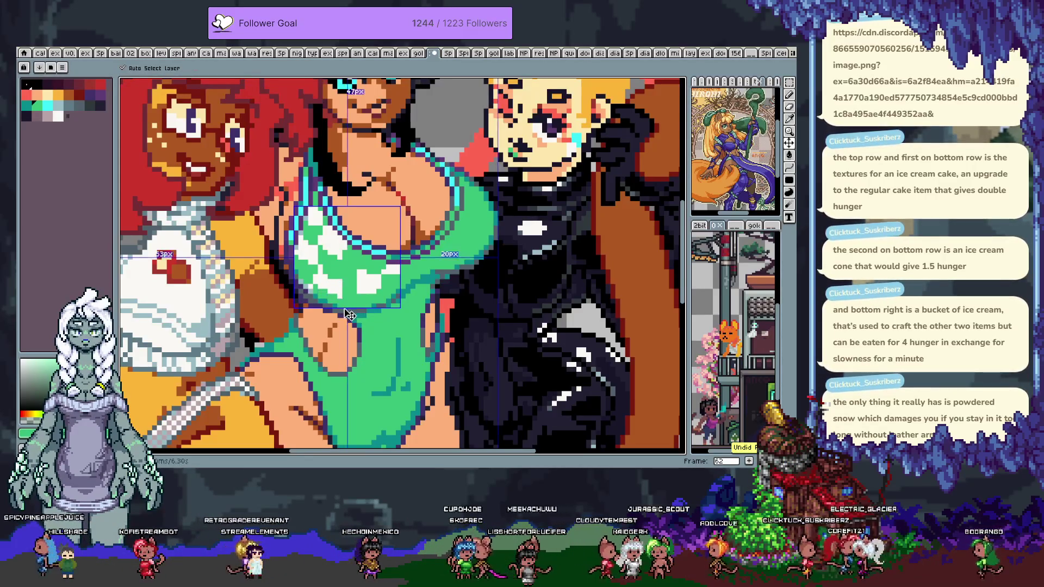
left_click_drag(343, 309, 337, 310)
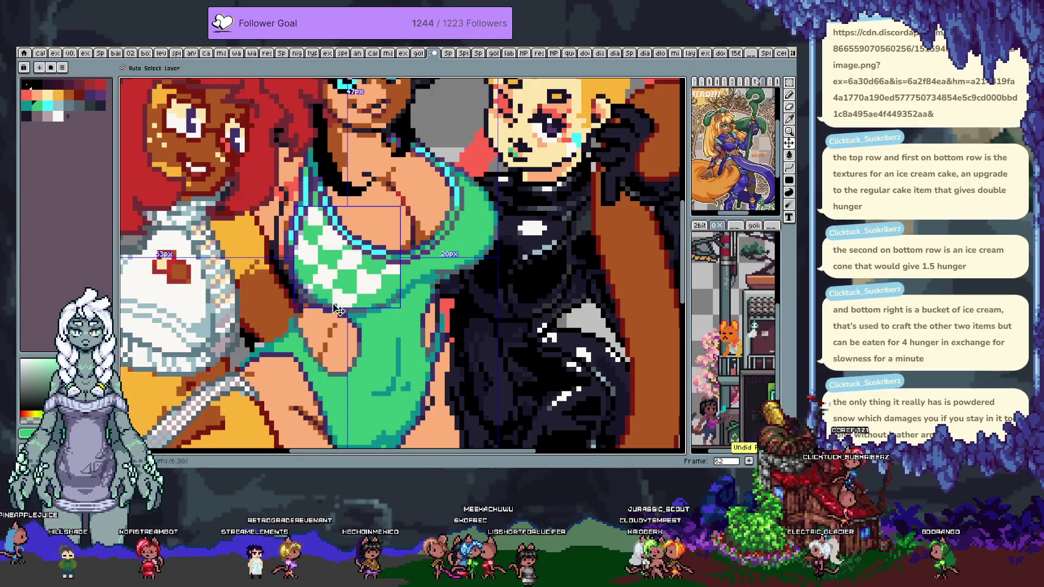
key("ctrl+y")
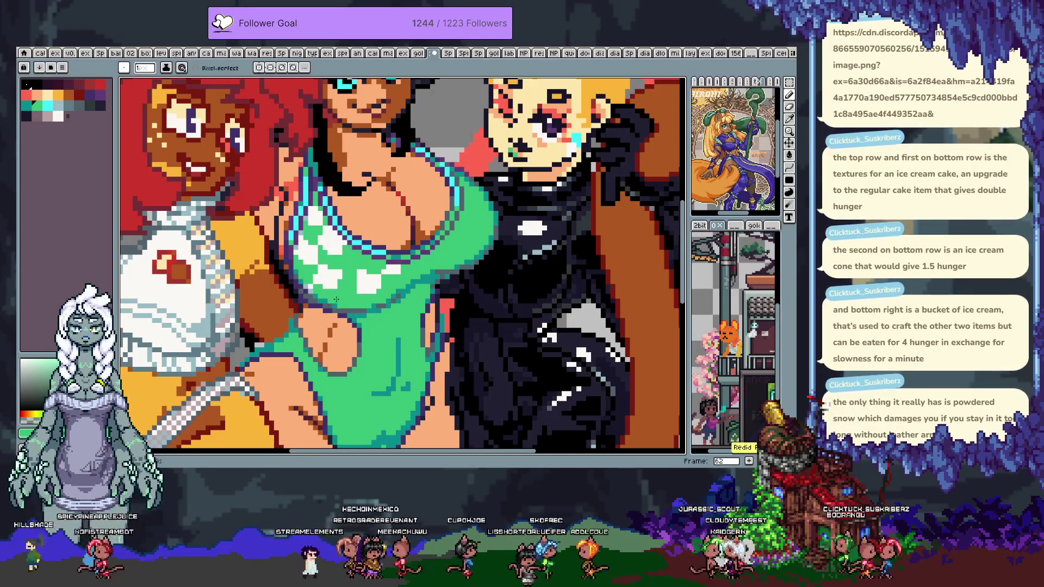
- Restore the finer checker pattern on the top and eyedrop its green and white colours
key("ctrl+z")
key("b")
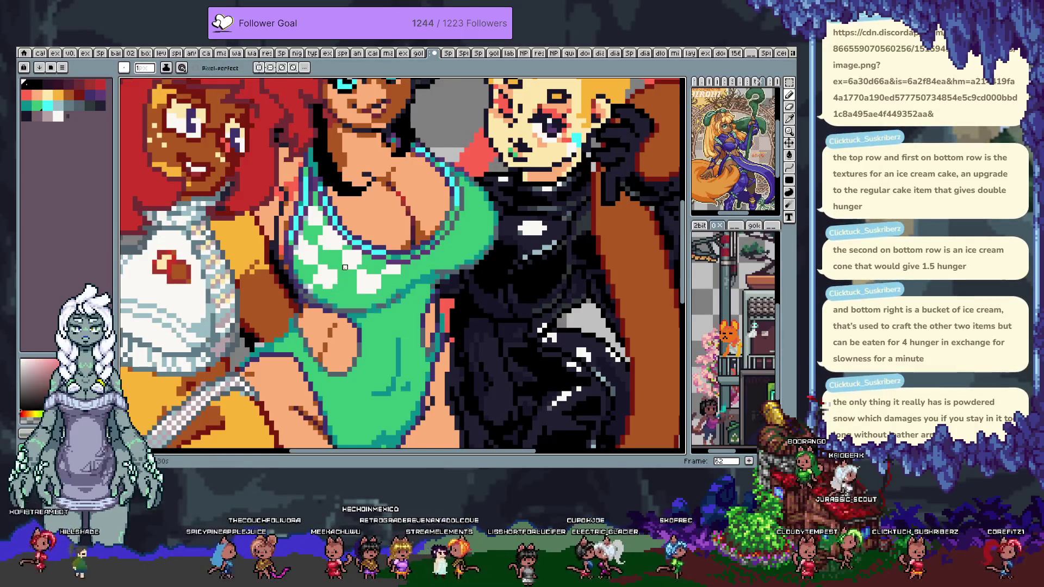
left_click(344, 265, "alt")
left_click(349, 271, "alt")
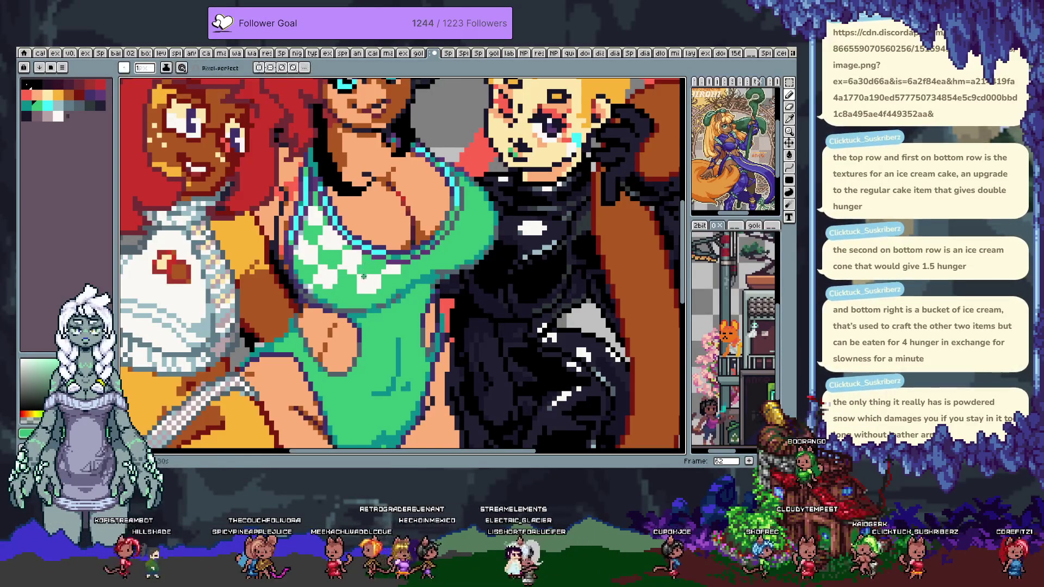
left_click(359, 272, "alt")
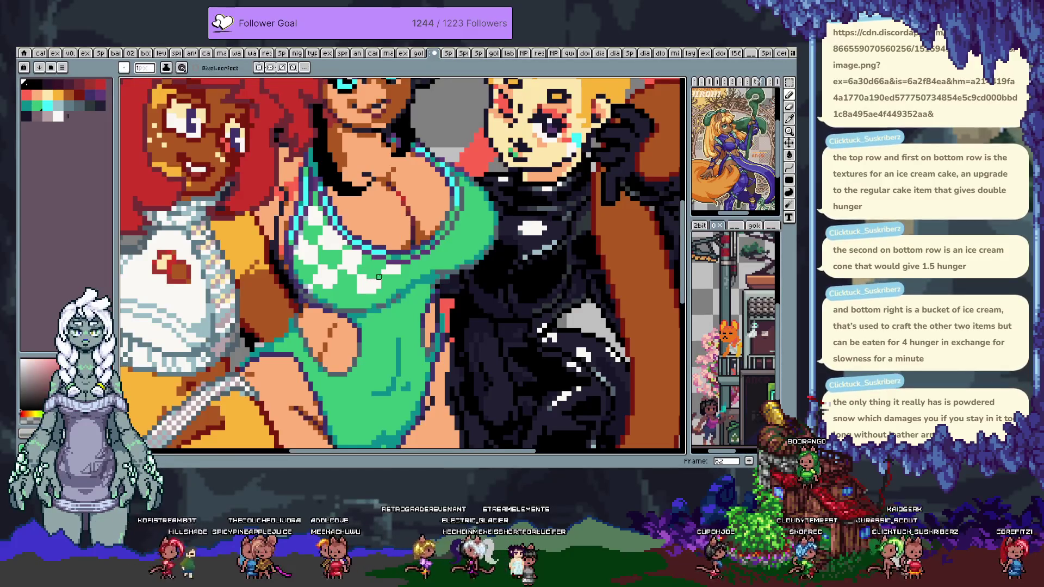
left_click(349, 291, "alt")
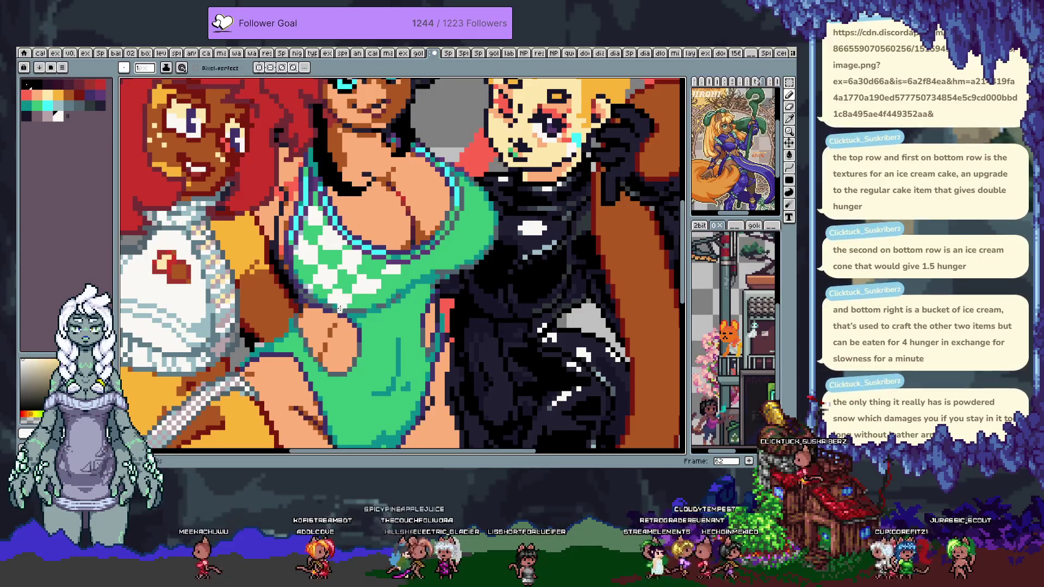
- Sample the off-white #fafbf3 from the checker pixels as the drawing colour
left_click(310, 282, "alt")
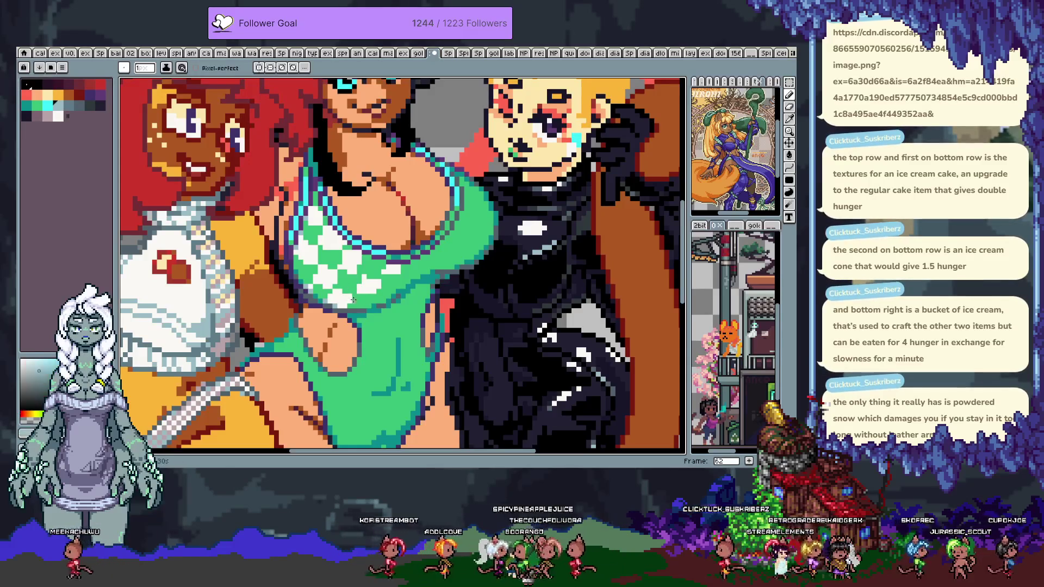
left_click(354, 294, "alt")
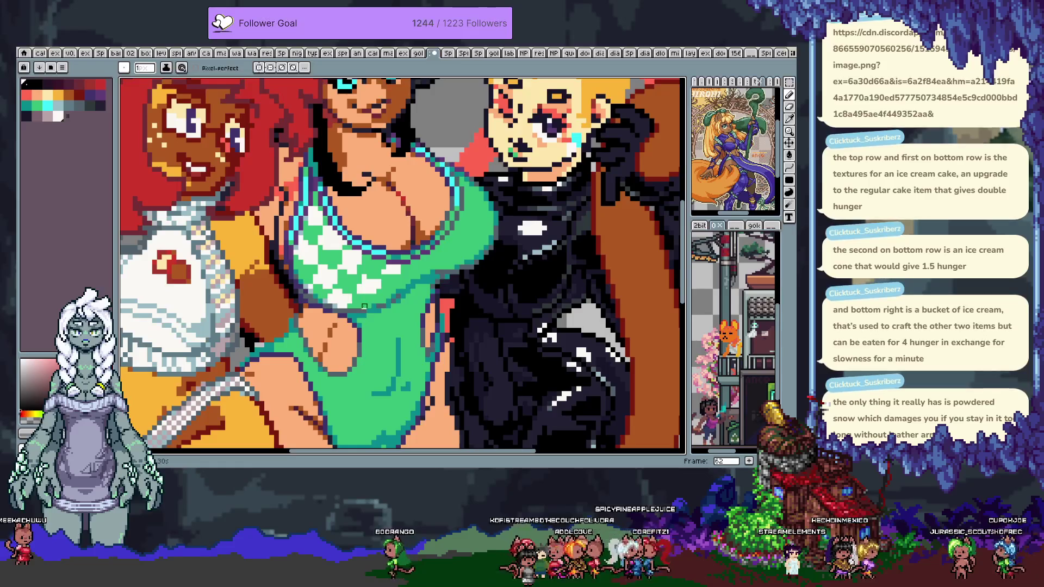
left_click(354, 300, "alt")
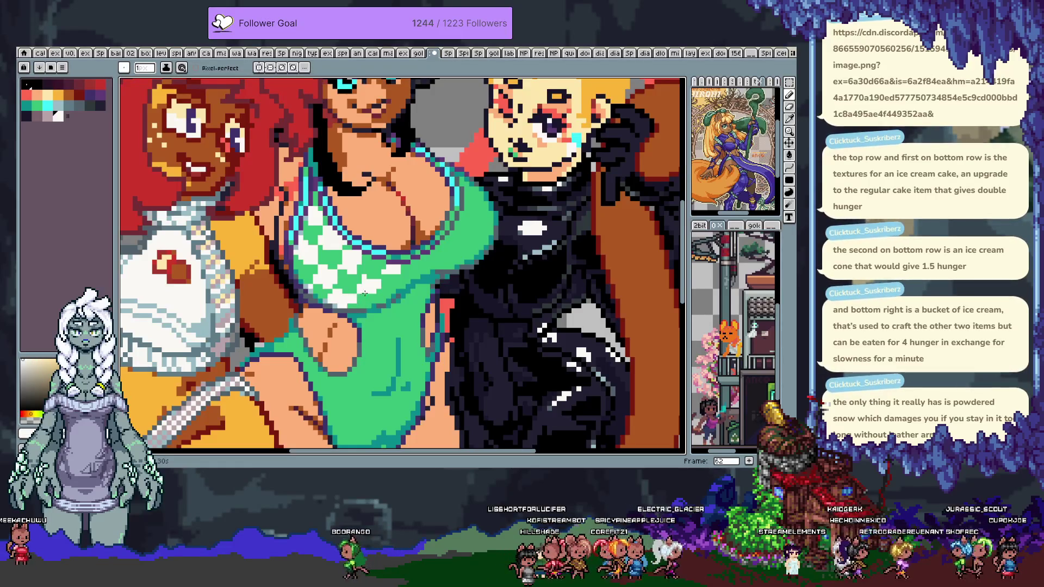
key("x")
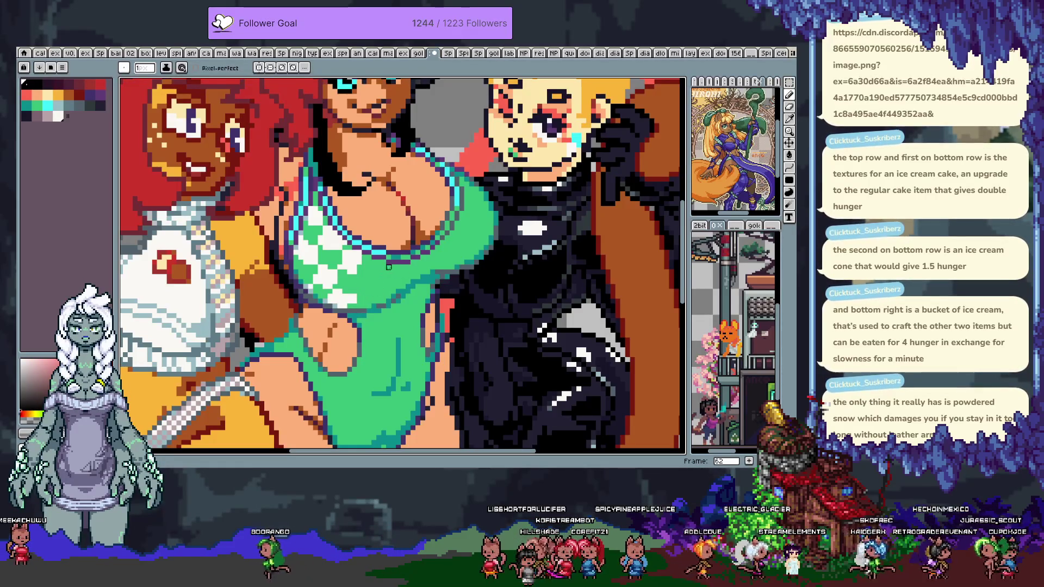
key("x")
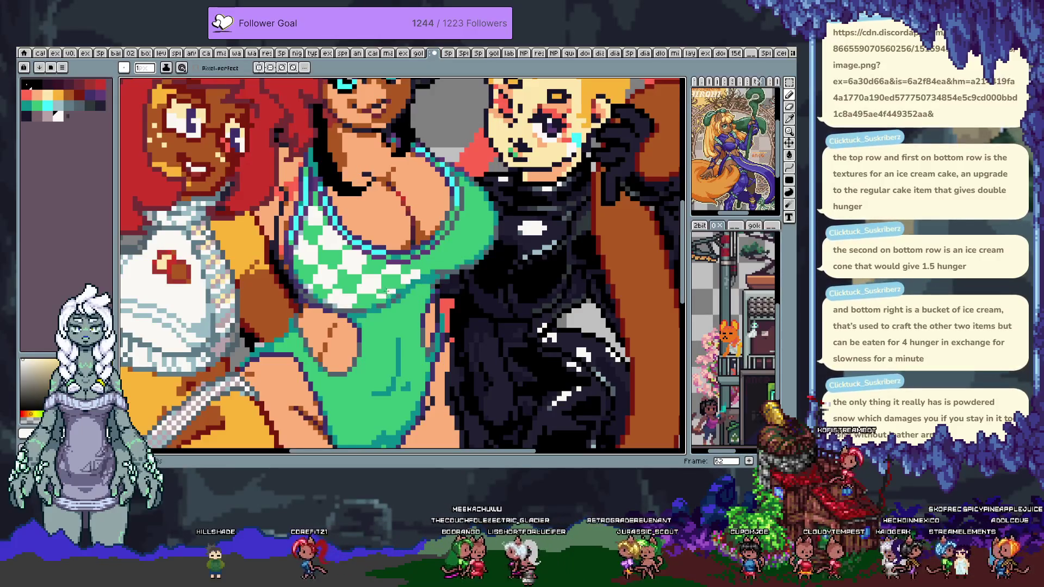
key("i")
left_click(316, 288)
key("b")
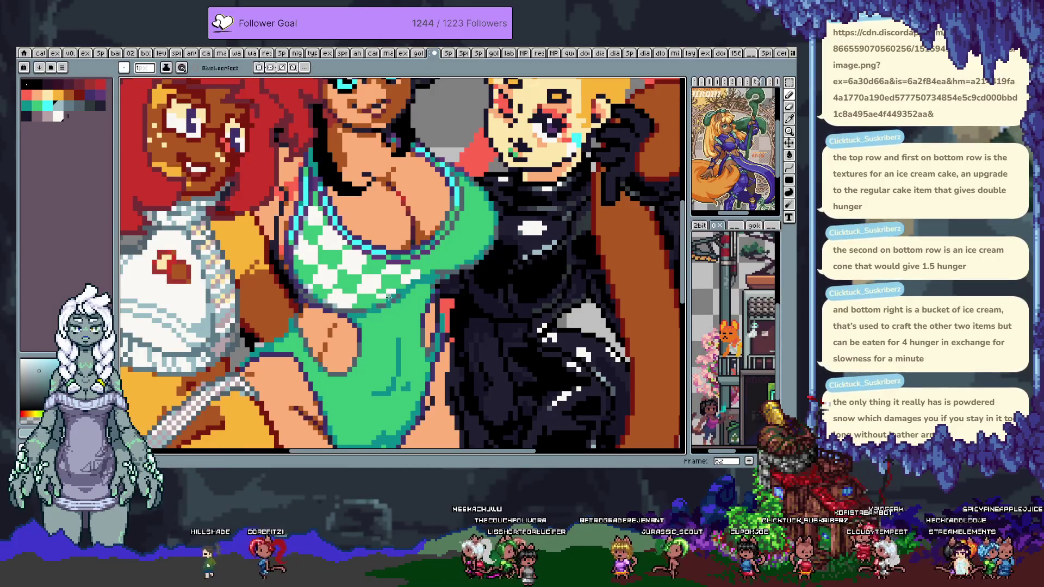
left_click(381, 301, "alt")
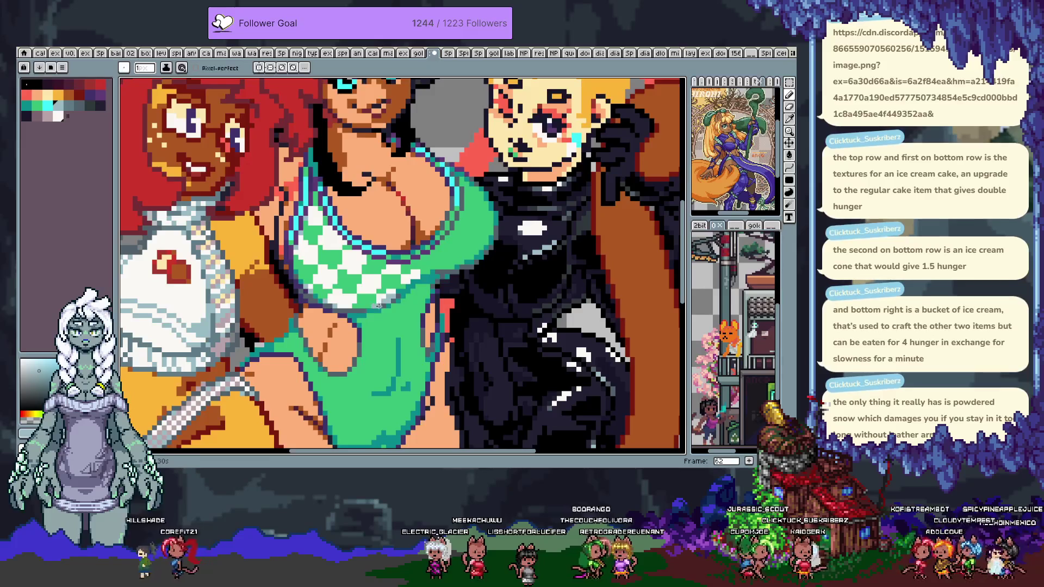
left_click(387, 302, "alt")
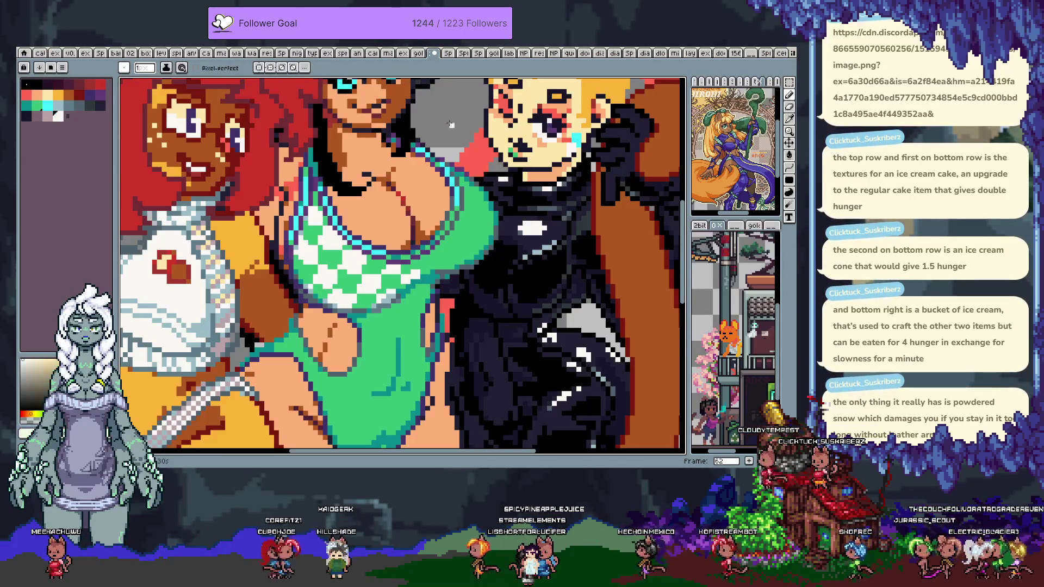
left_click(287, 267, "alt")
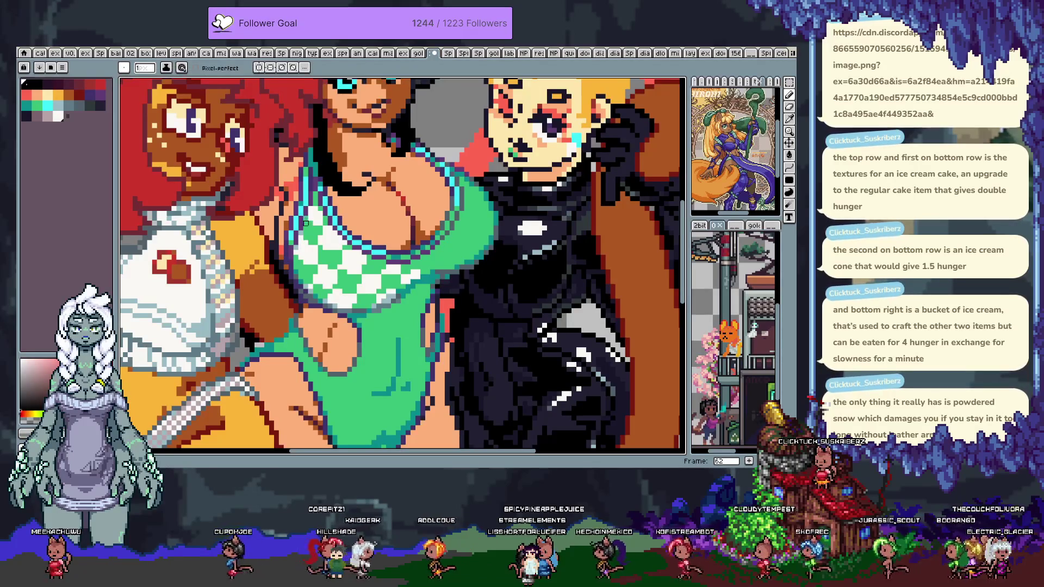
left_click(316, 208, "alt")
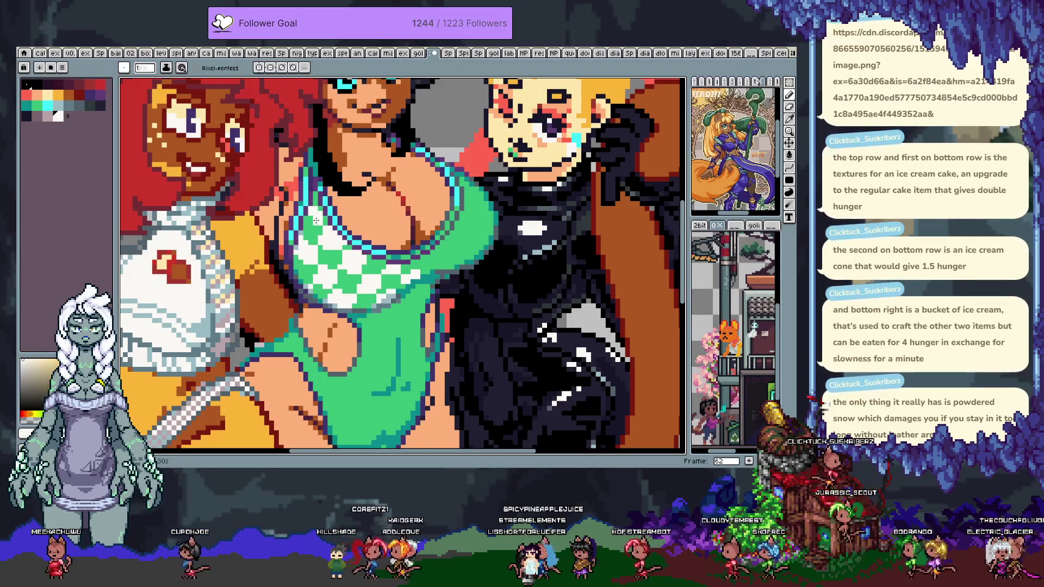
left_click(321, 209, "alt")
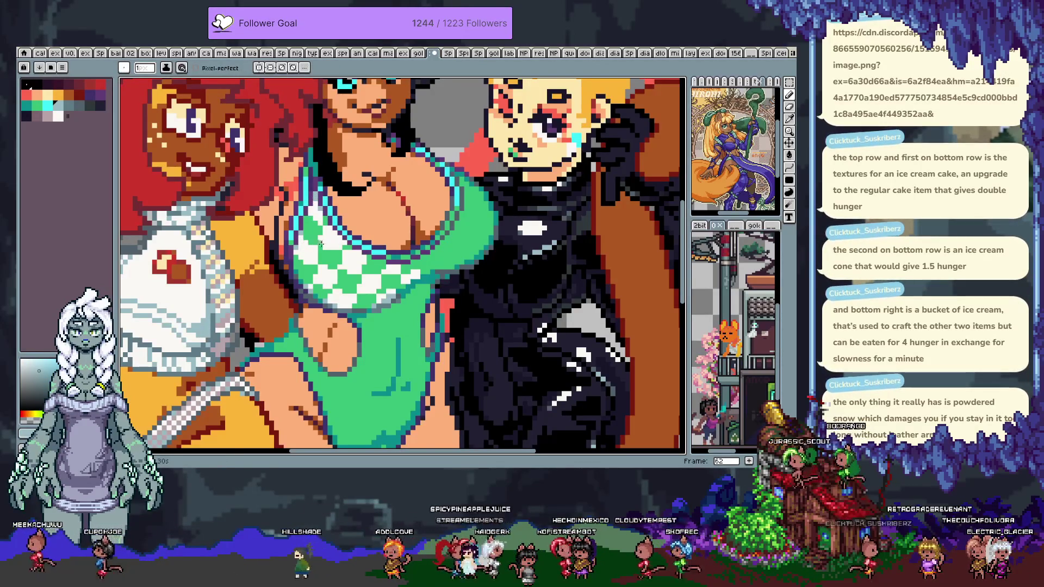
left_click(323, 206, "alt")
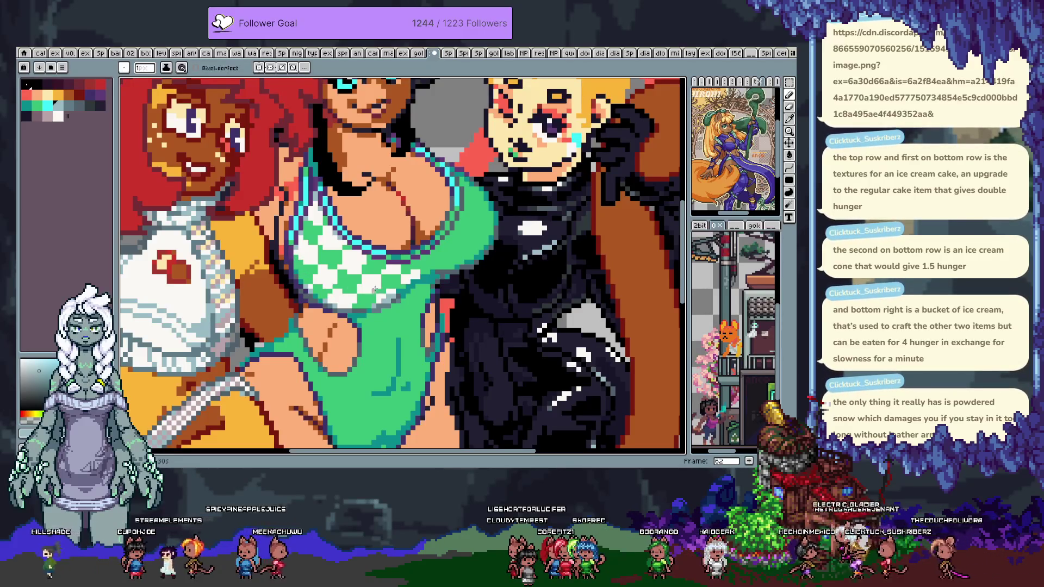
left_click_drag(376, 301, 306, 267)
key("i")
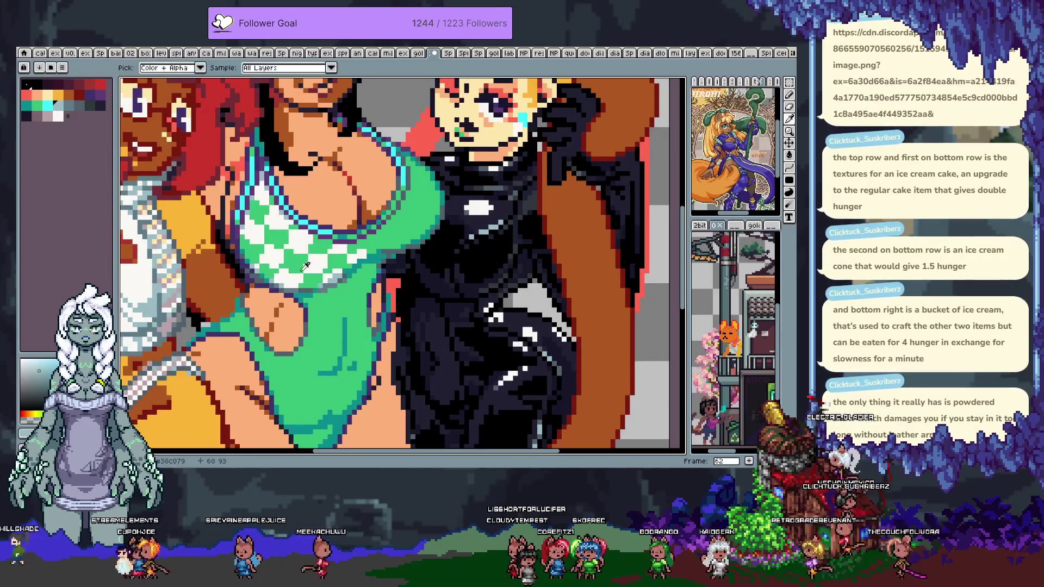
left_click(305, 272, "alt")
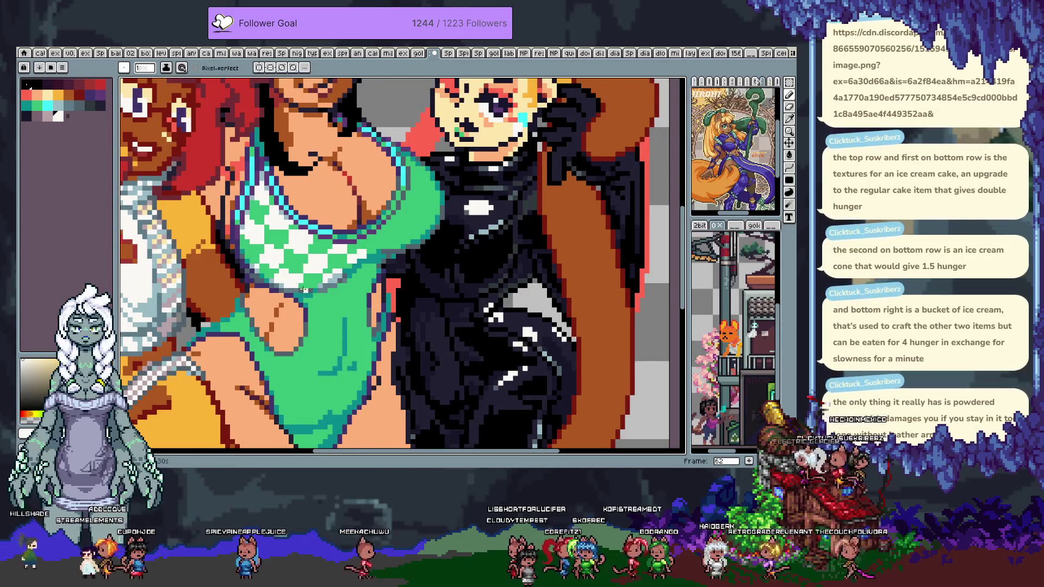
left_click(301, 306, "alt")
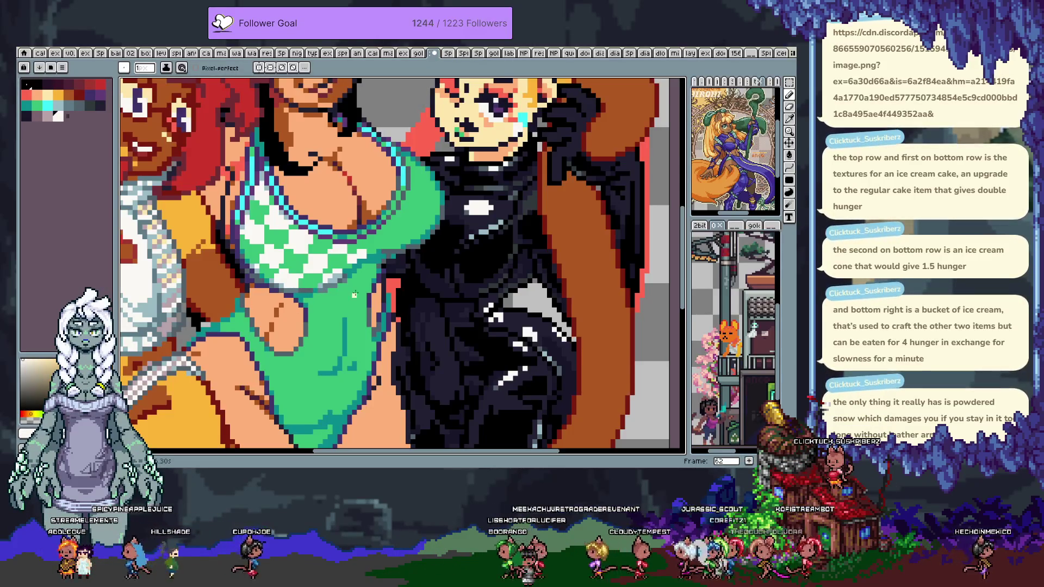
key("ctrl")
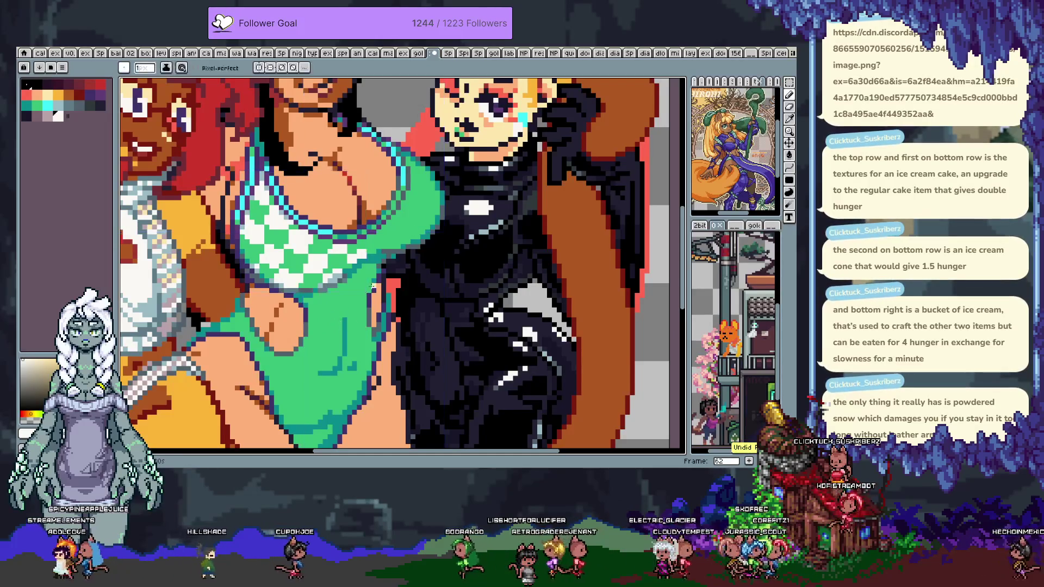
scroll(339, 245, "right", 2)
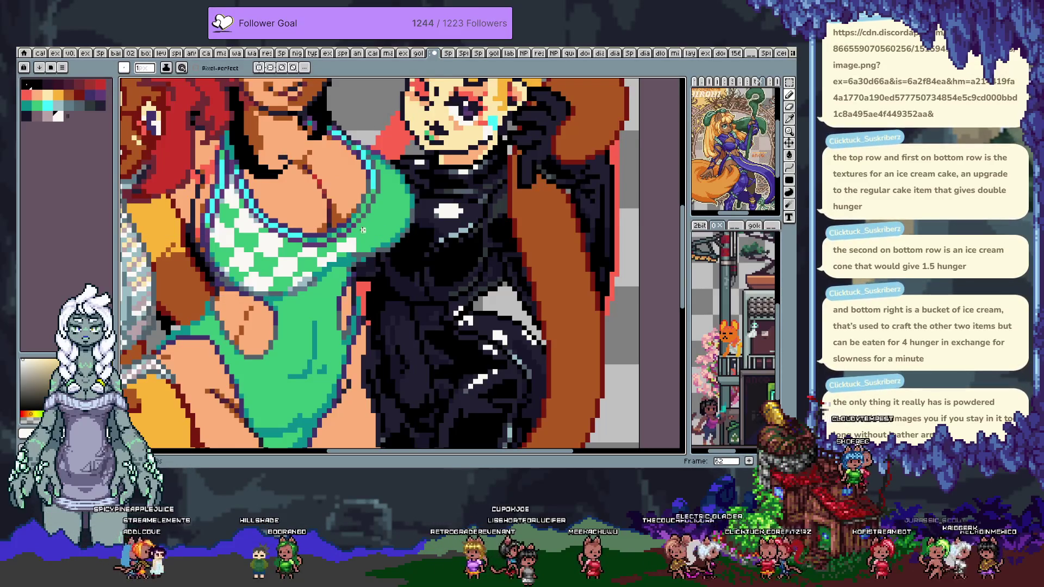
left_click(353, 241, "alt")
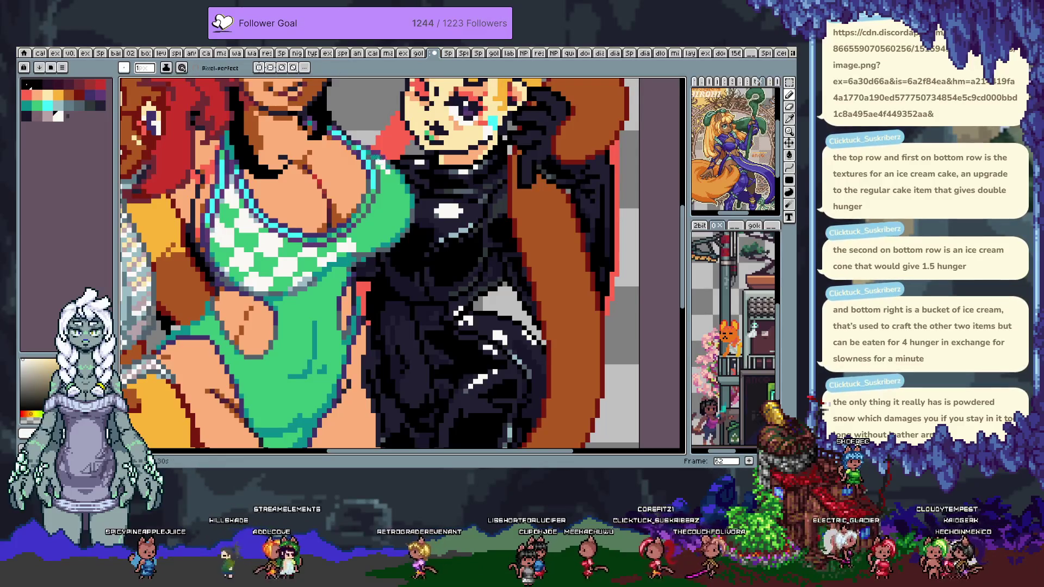
key("alt")
left_click(216, 226, "alt")
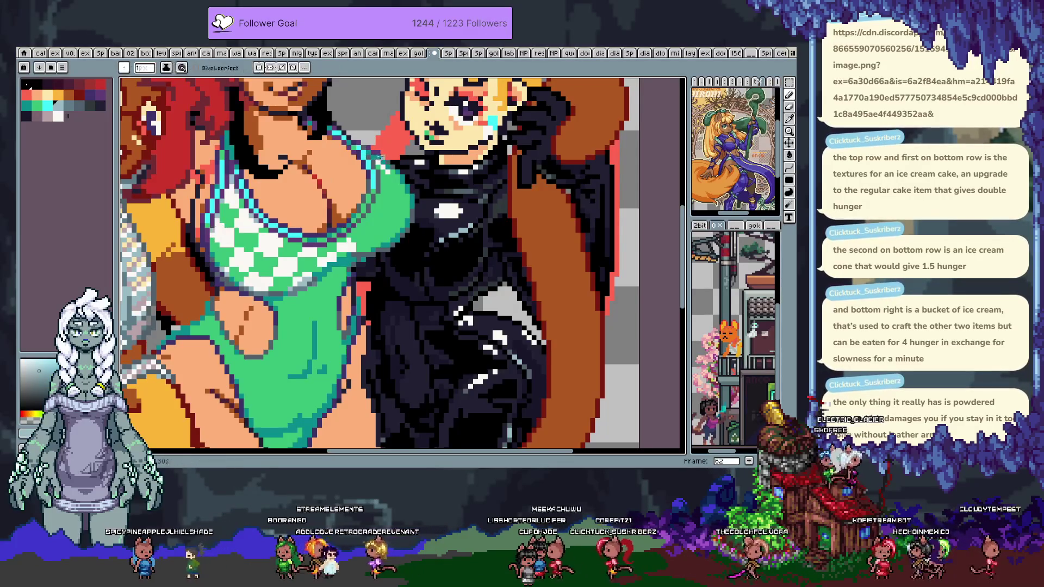
left_click(376, 161, "alt")
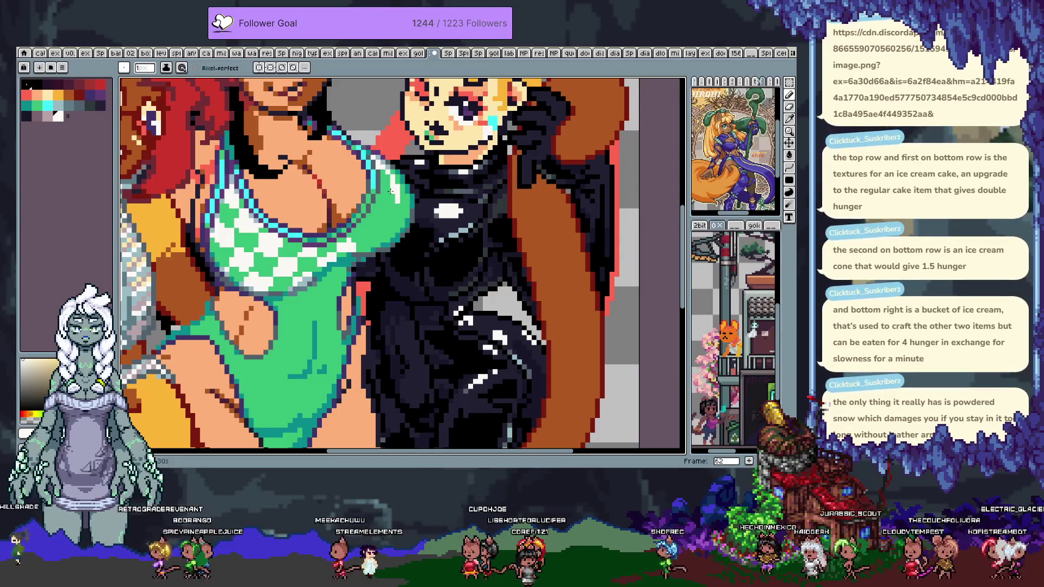
left_click(382, 187, "alt")
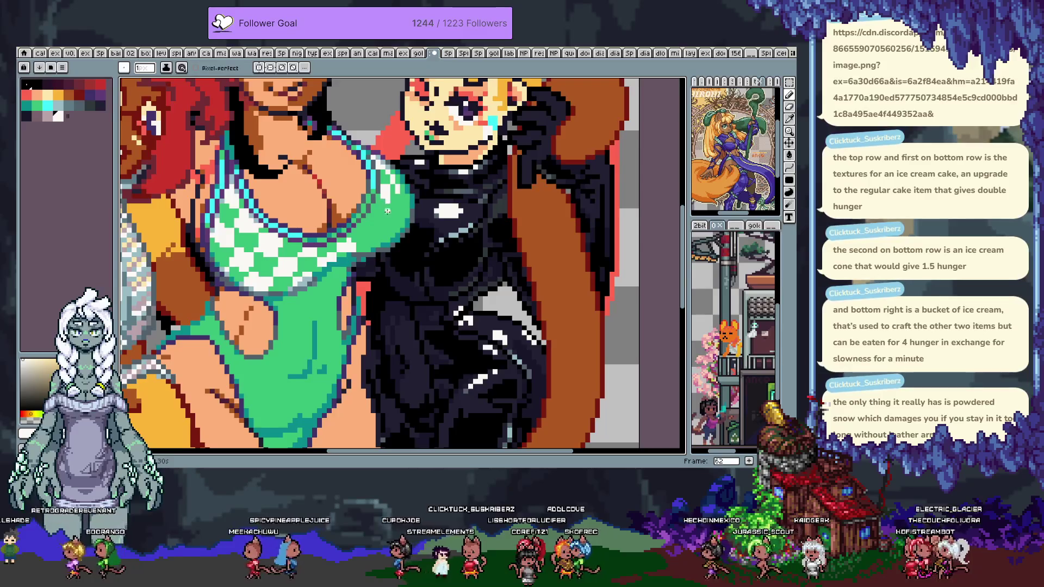
key("i")
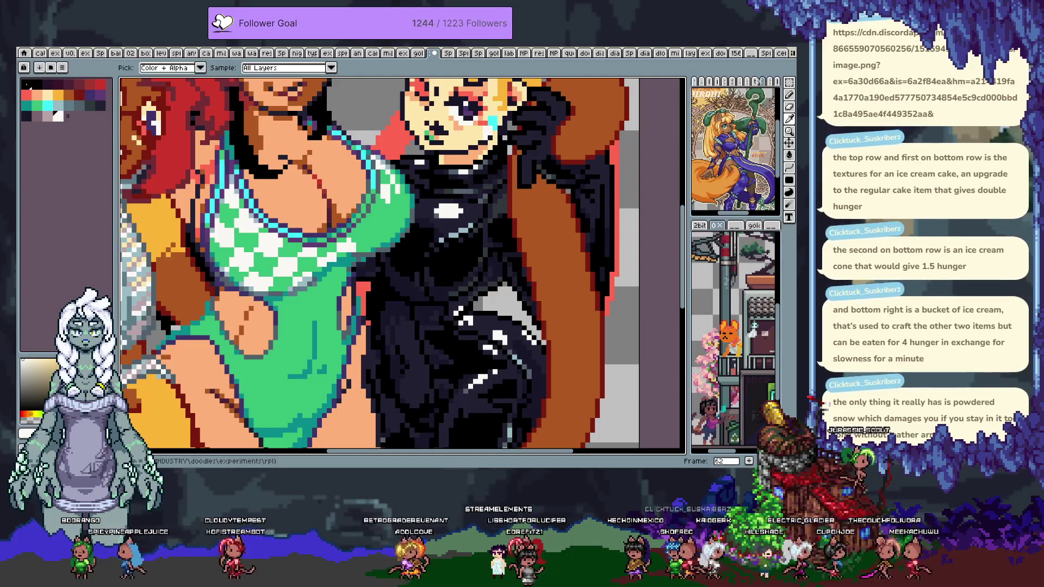
- Touch up checker pixels near the top's right edge with sampled skin and cream tones, undoing one stroke
left_click_drag(363, 237, 379, 240)
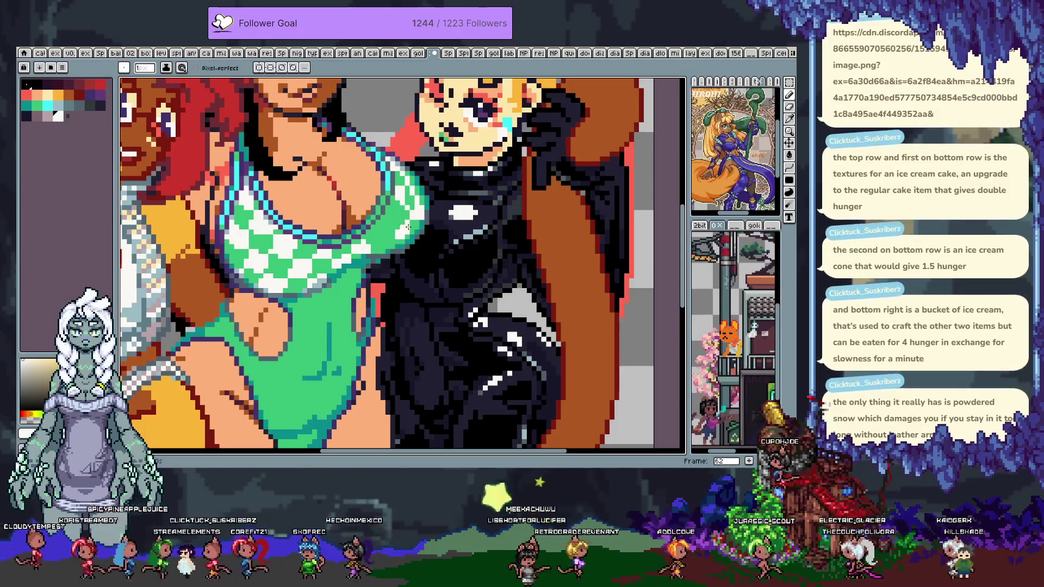
left_click(407, 206, "alt")
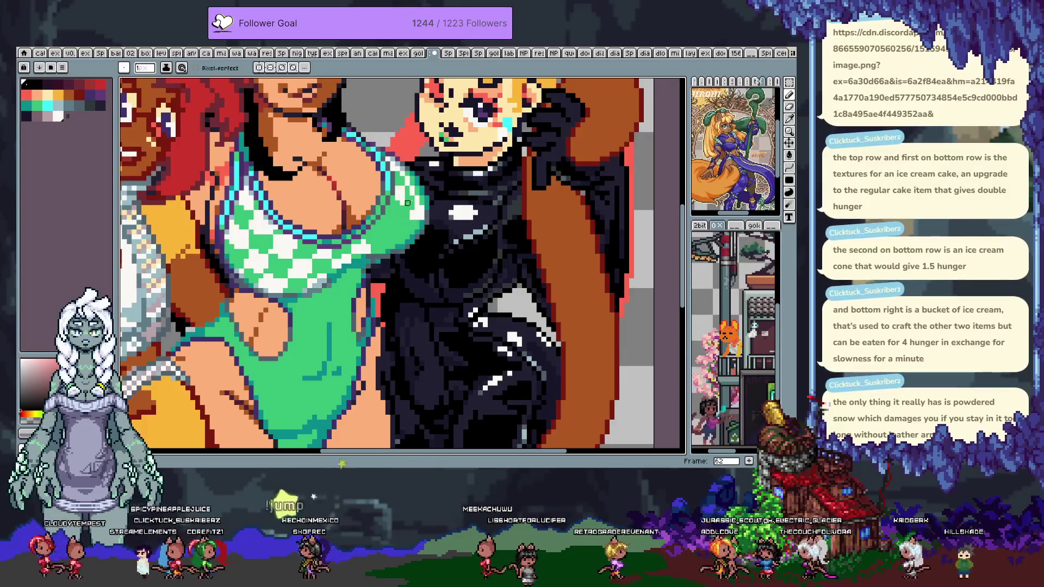
left_click(379, 236, "alt")
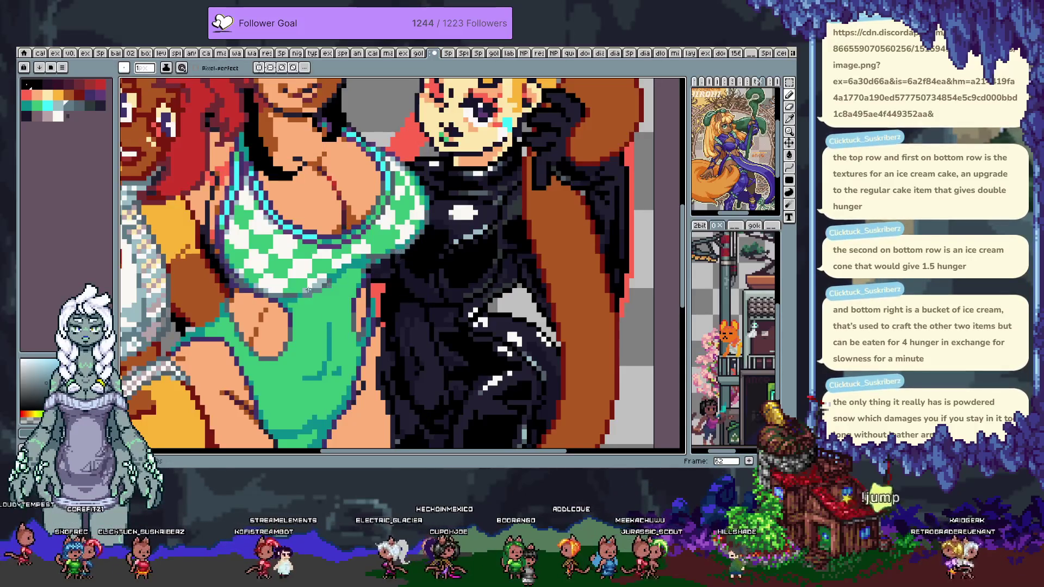
left_click(398, 242, "alt")
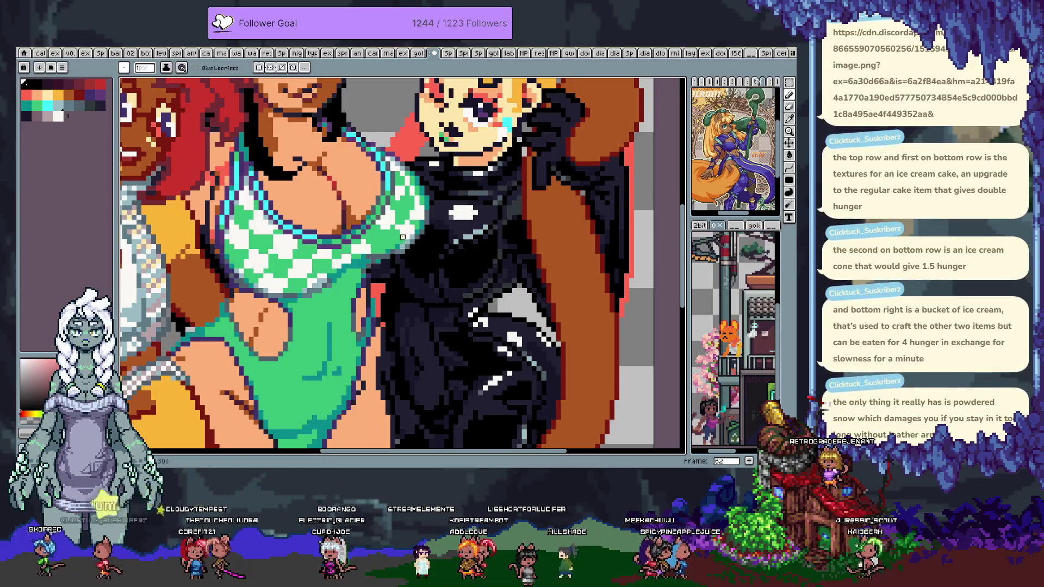
key("ctrl+z")
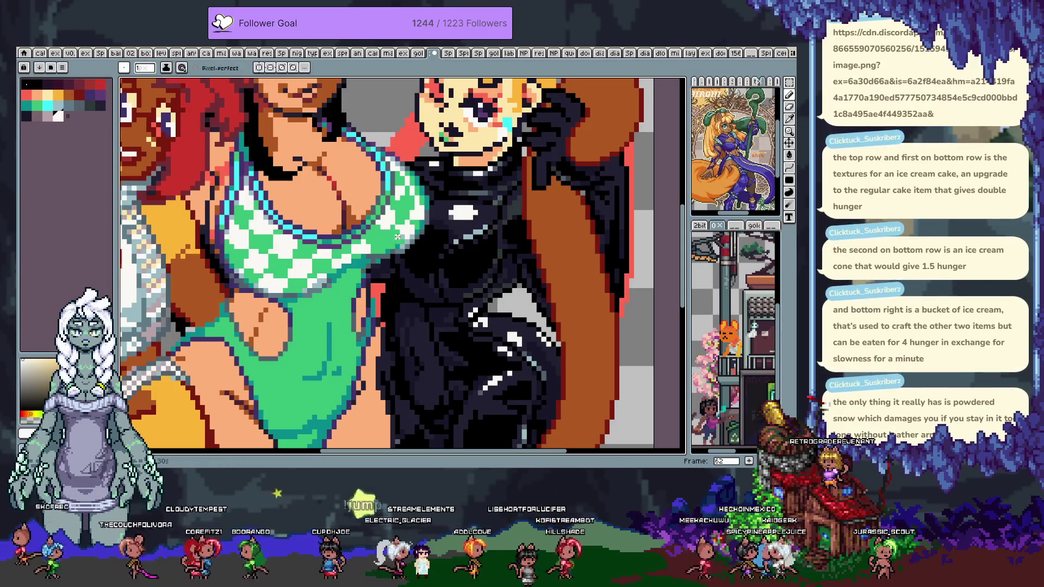
- Refine the right-edge pixels with black, peach, near-white and pinkish tones, undoing a misstep
left_click(404, 237, "alt")
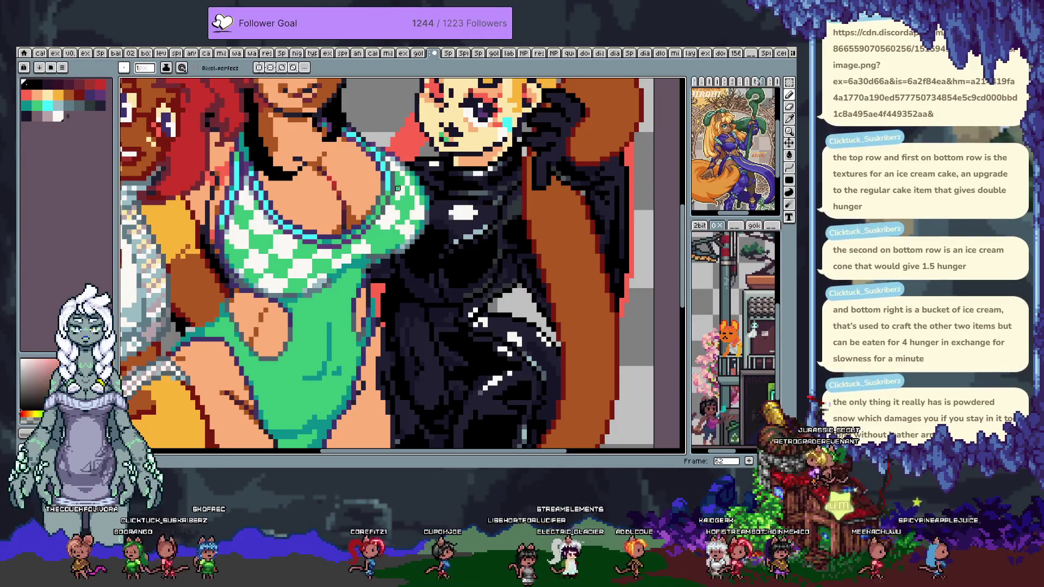
left_click(402, 182, "alt")
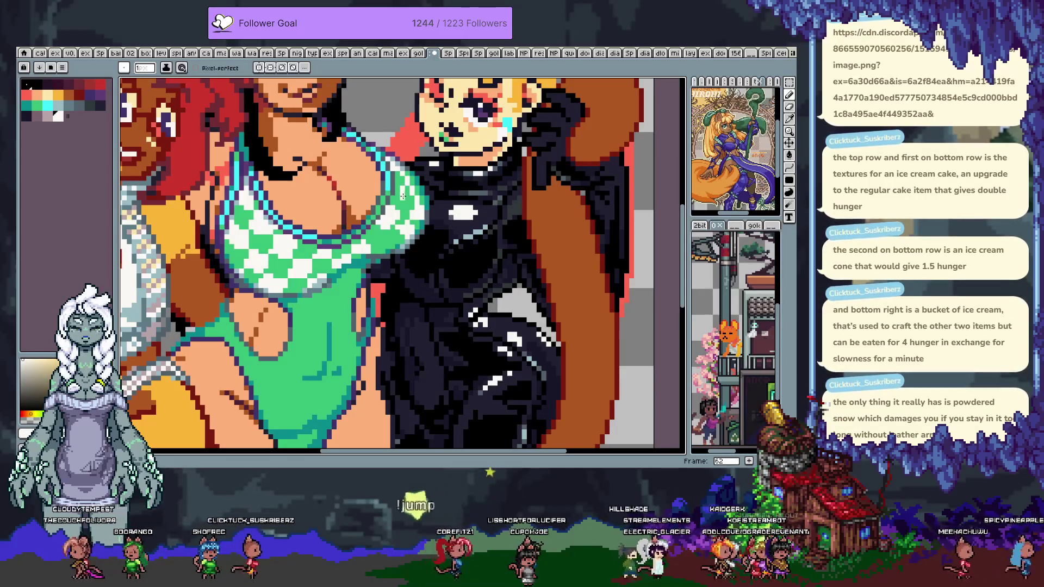
left_click(397, 218, "alt")
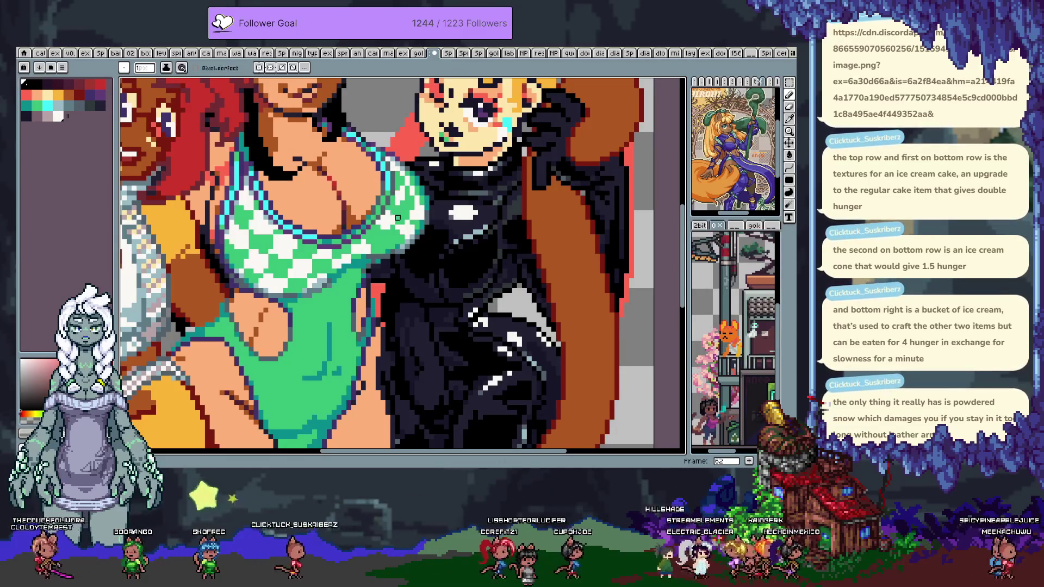
left_click(400, 188, "alt")
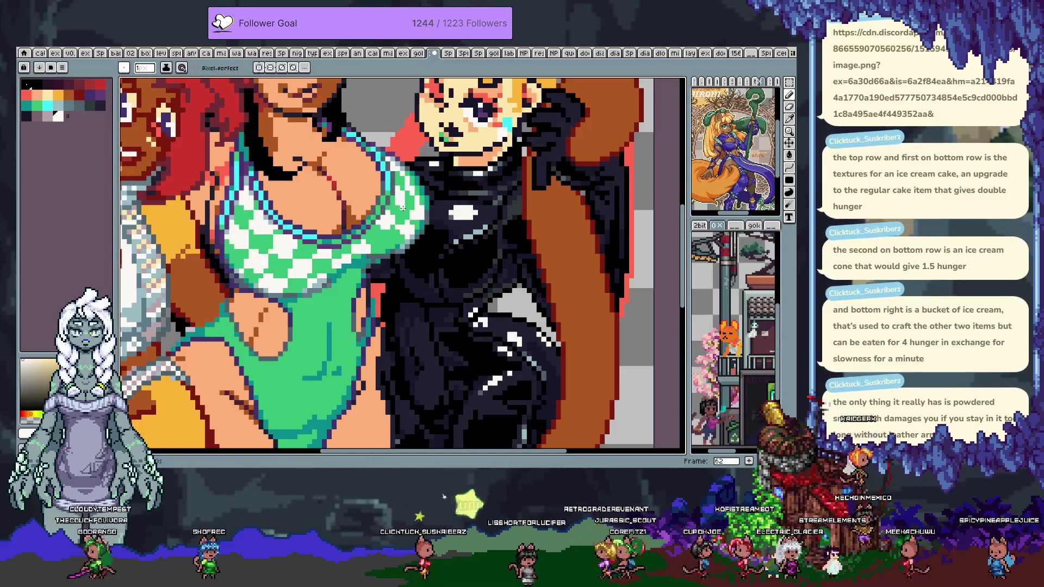
left_click(402, 218, "alt")
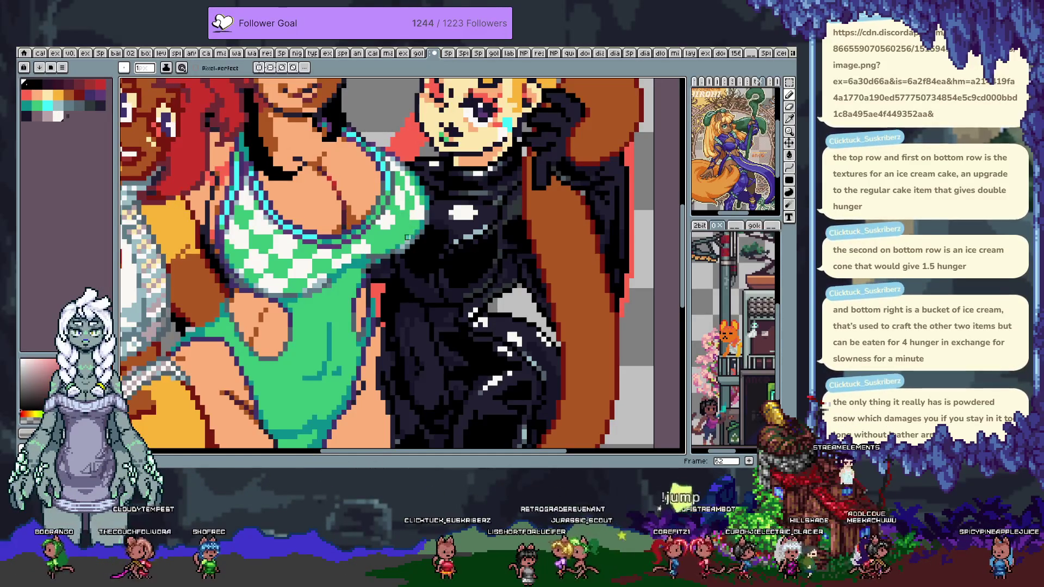
left_click(412, 220, "alt")
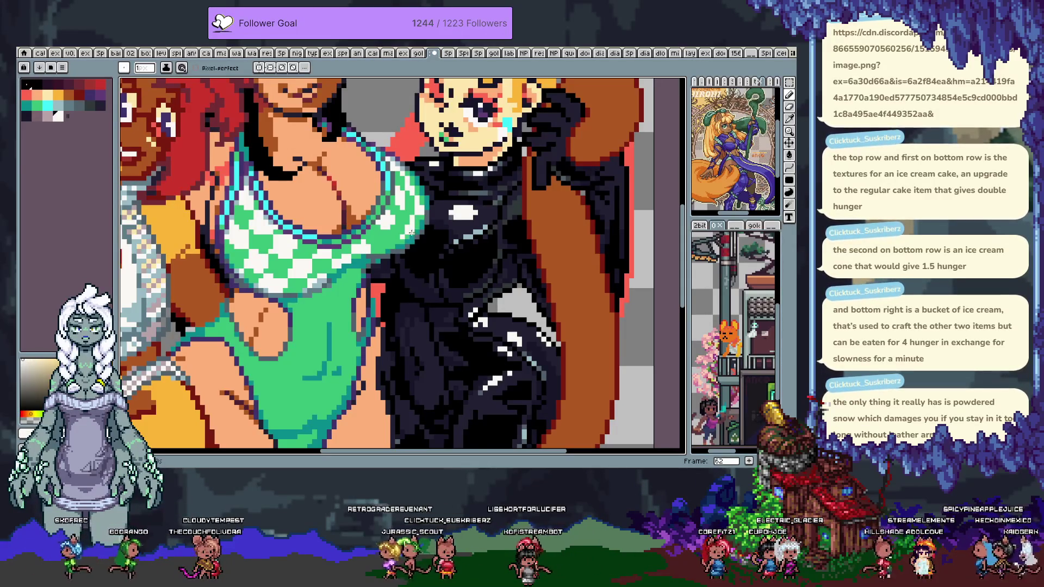
left_click(403, 198, "alt")
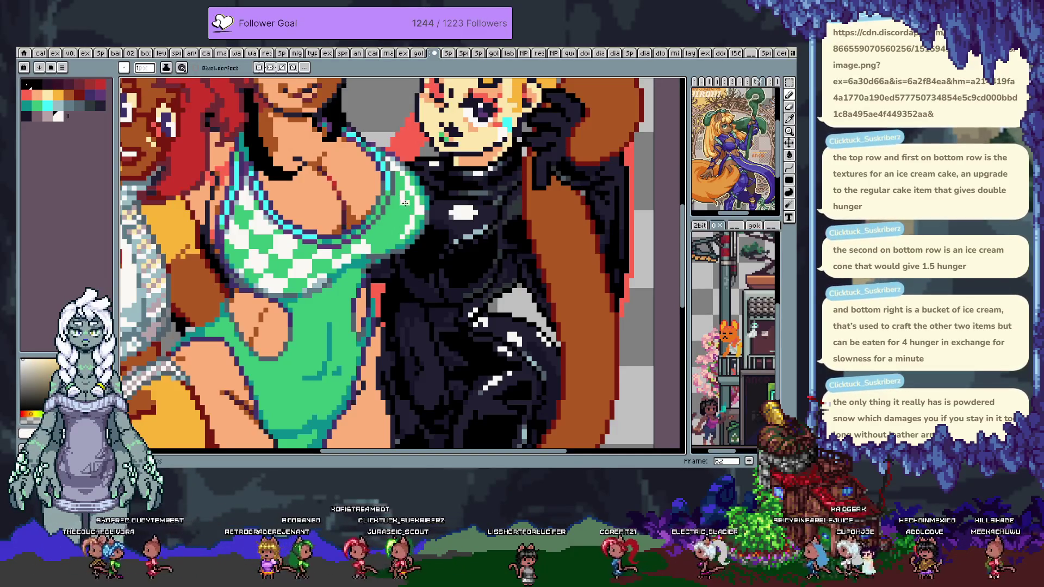
key("ctrl+z")
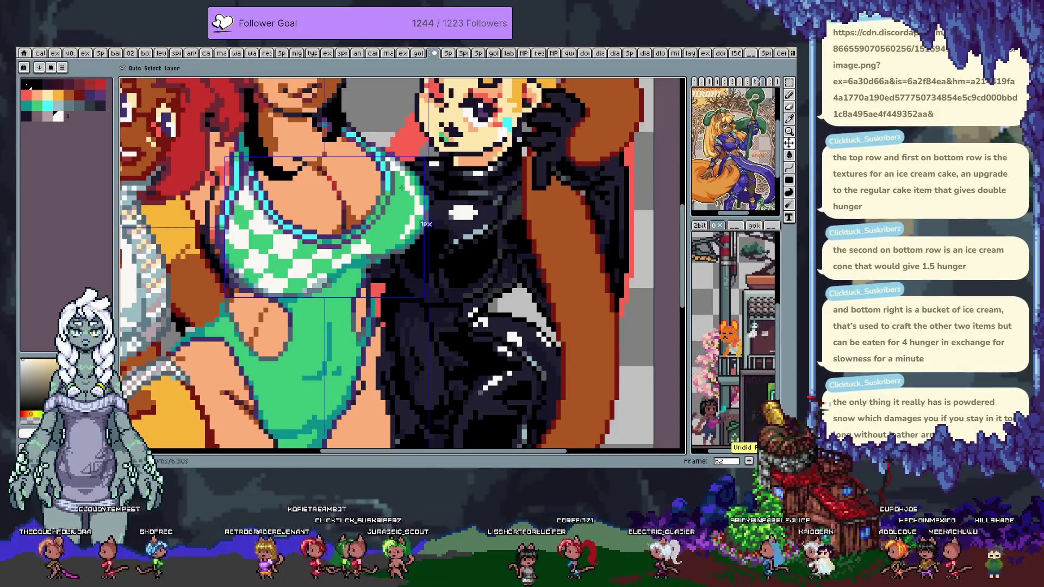
key("ctrl+d")
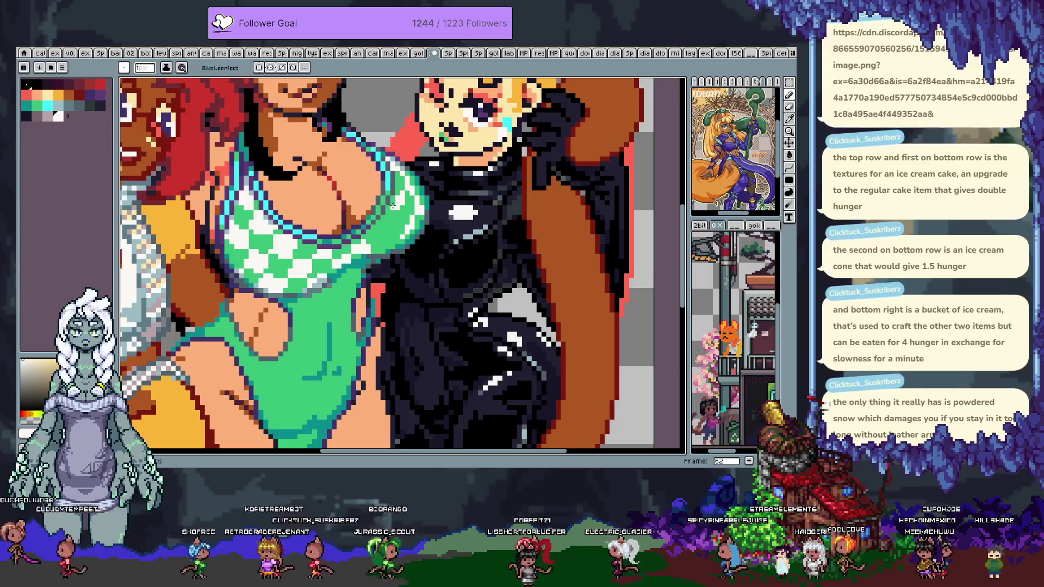
left_click(389, 218, "alt")
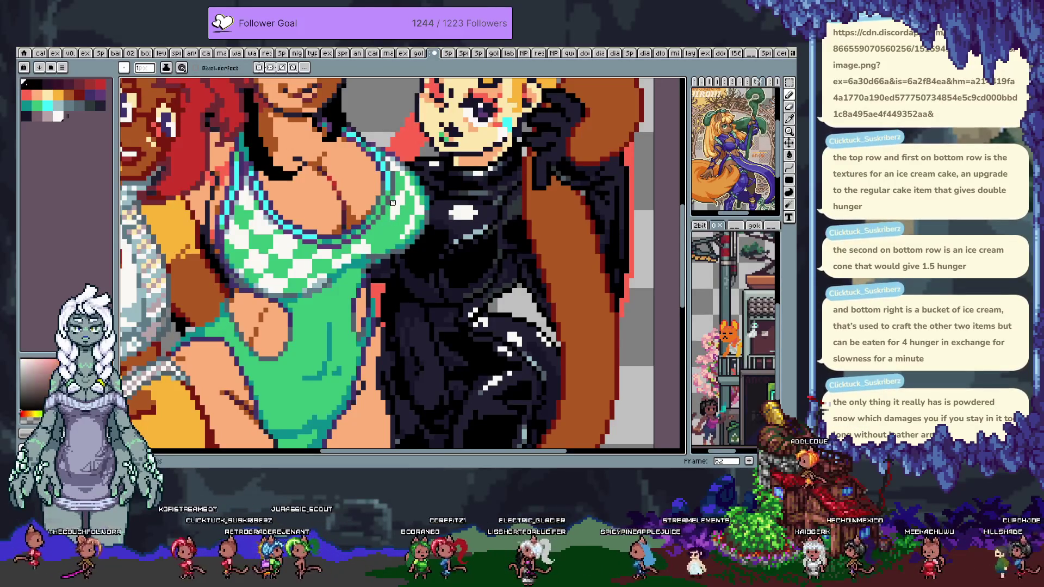
- Recolour pixels where the top meets the skin, alternating pinkish, greyish-tan and cream tones
left_click(388, 222, "alt")
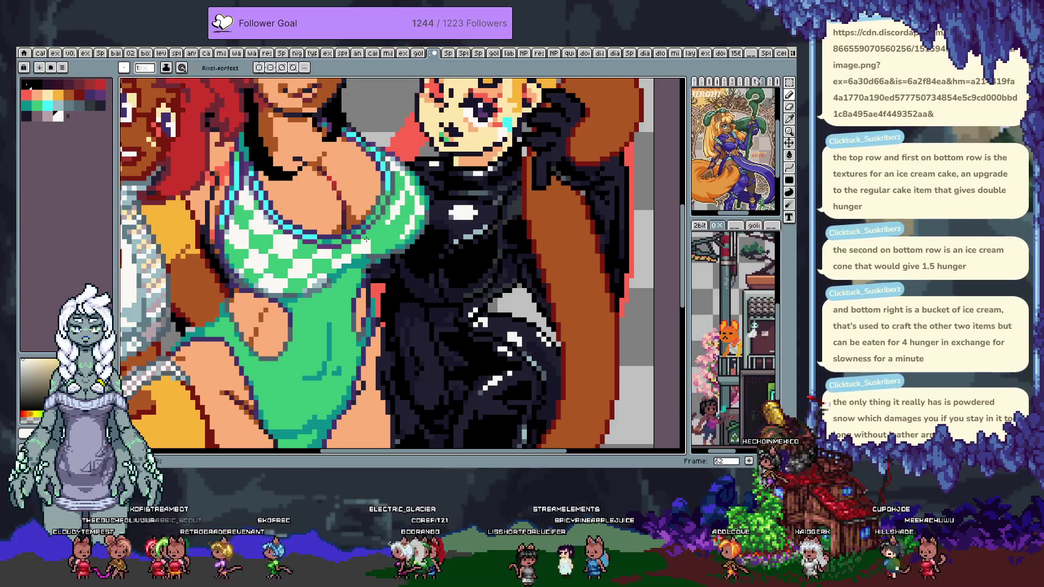
left_click(363, 242, "alt")
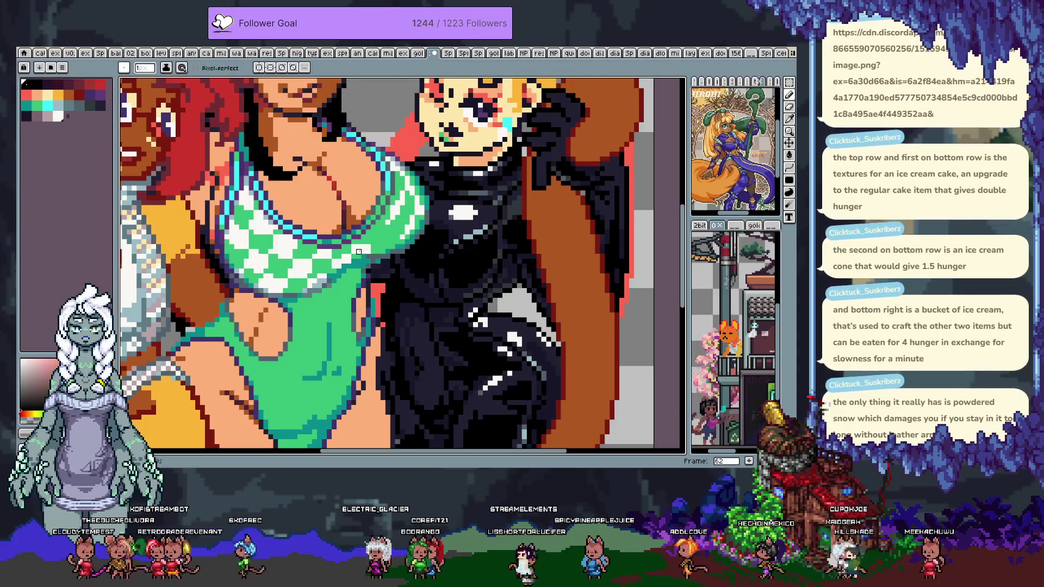
left_click(363, 256, "alt")
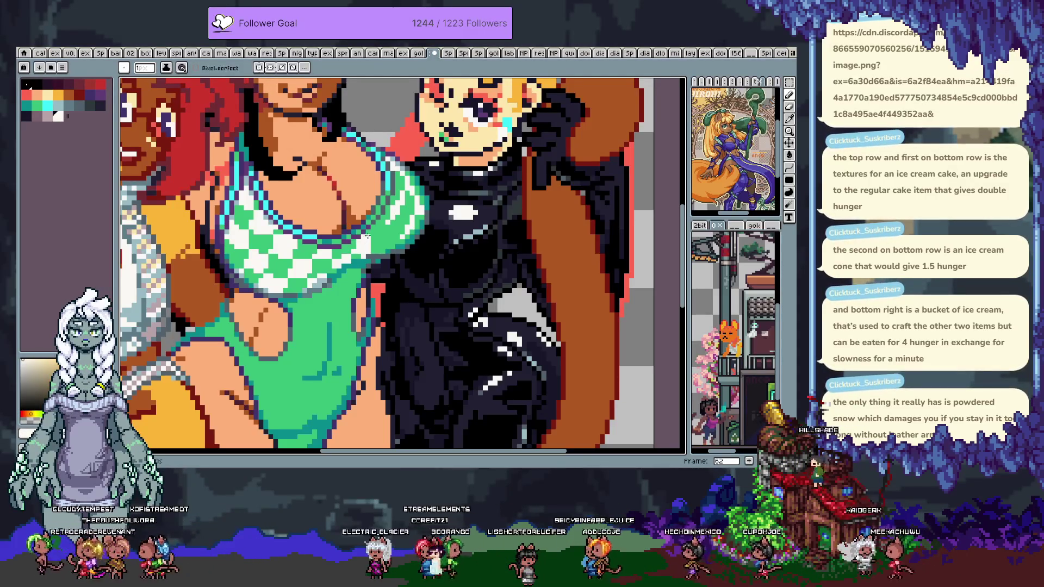
left_click(373, 242, "alt")
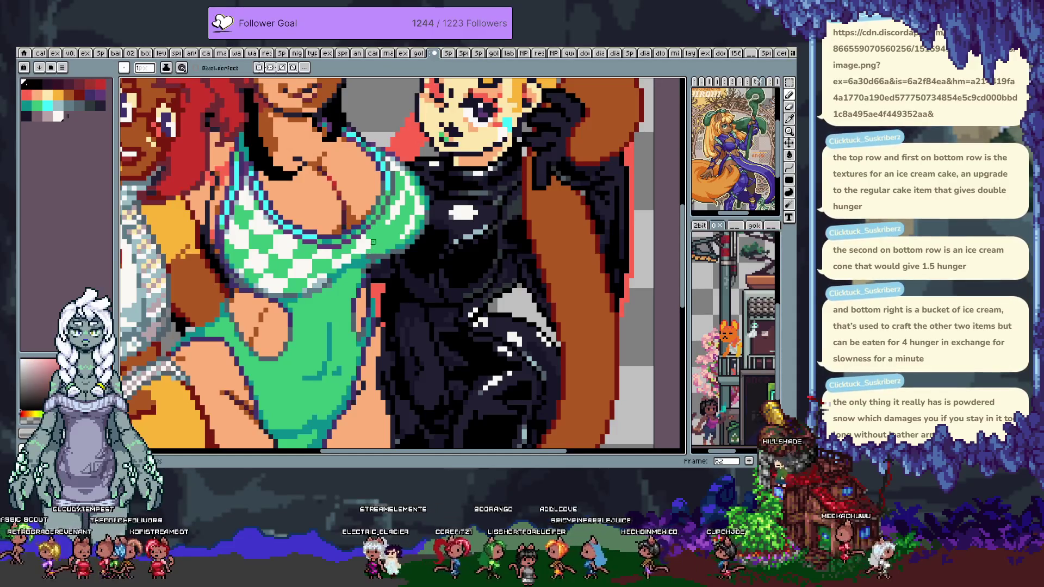
left_click(376, 232, "alt")
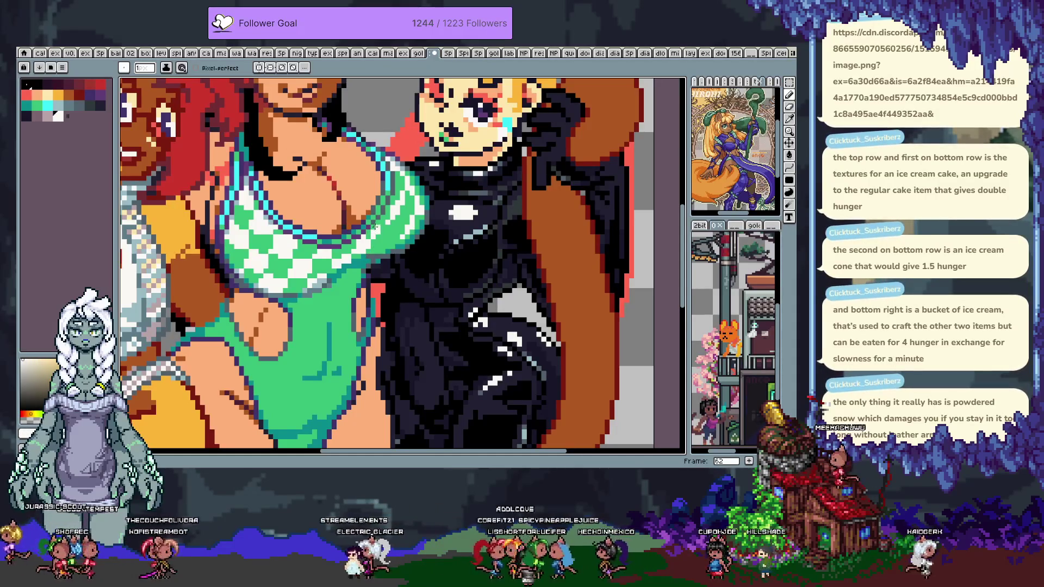
left_click(385, 224, "alt")
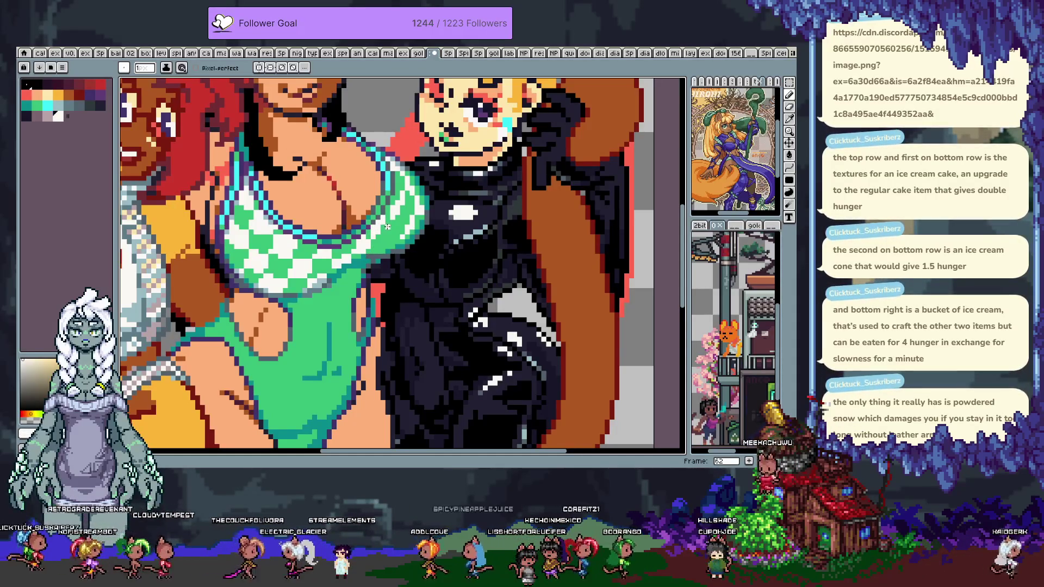
left_click(393, 222, "alt")
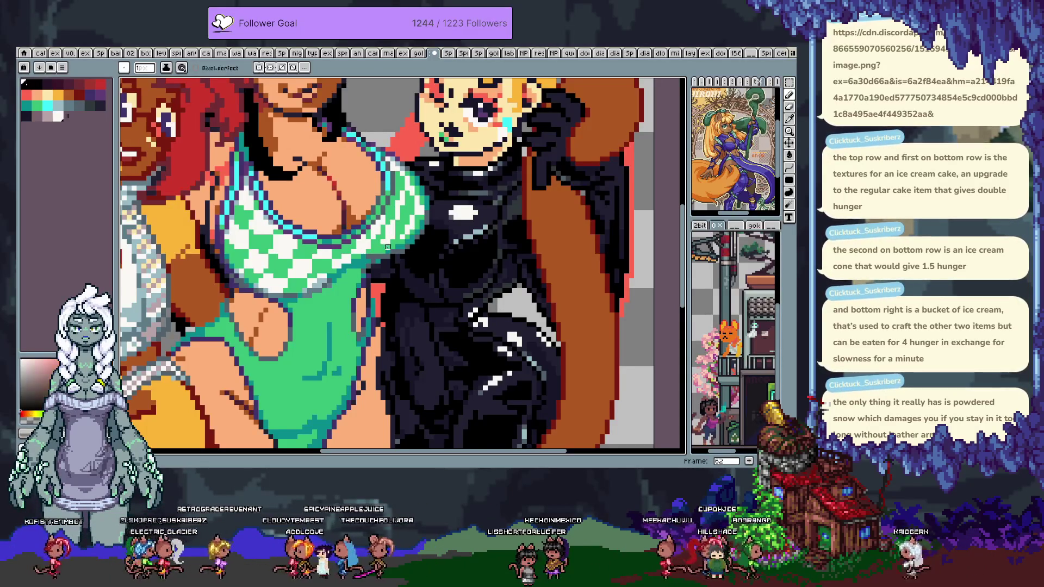
left_click(393, 237, "alt")
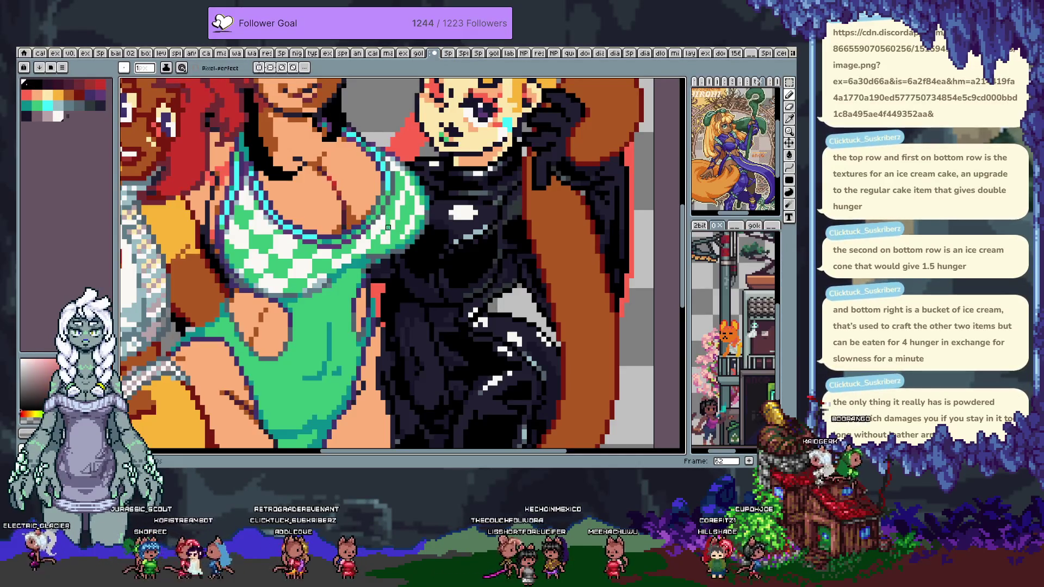
left_click(383, 240, "alt")
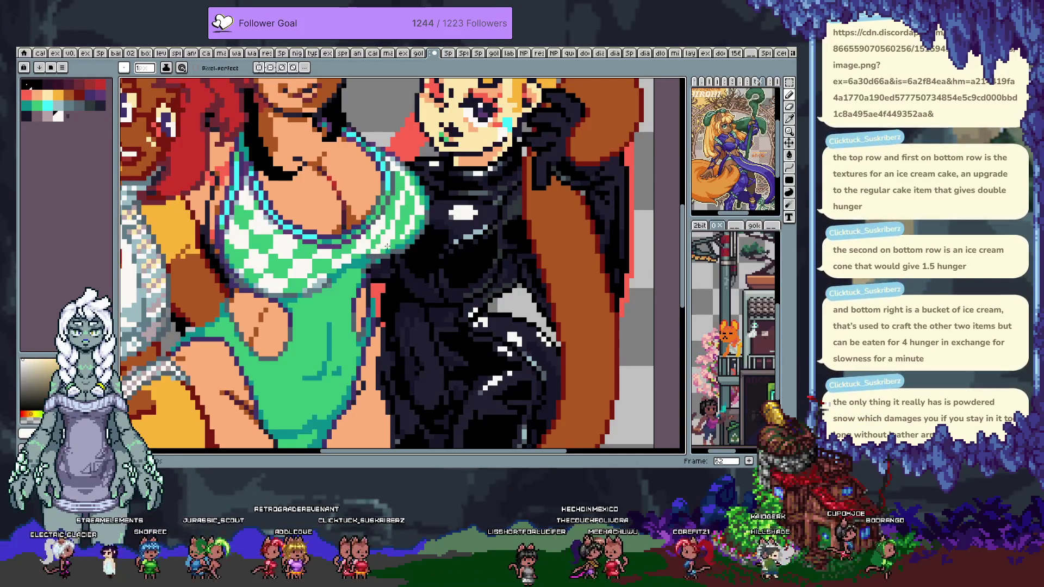
left_click(379, 249, "alt")
left_click(384, 247, "alt")
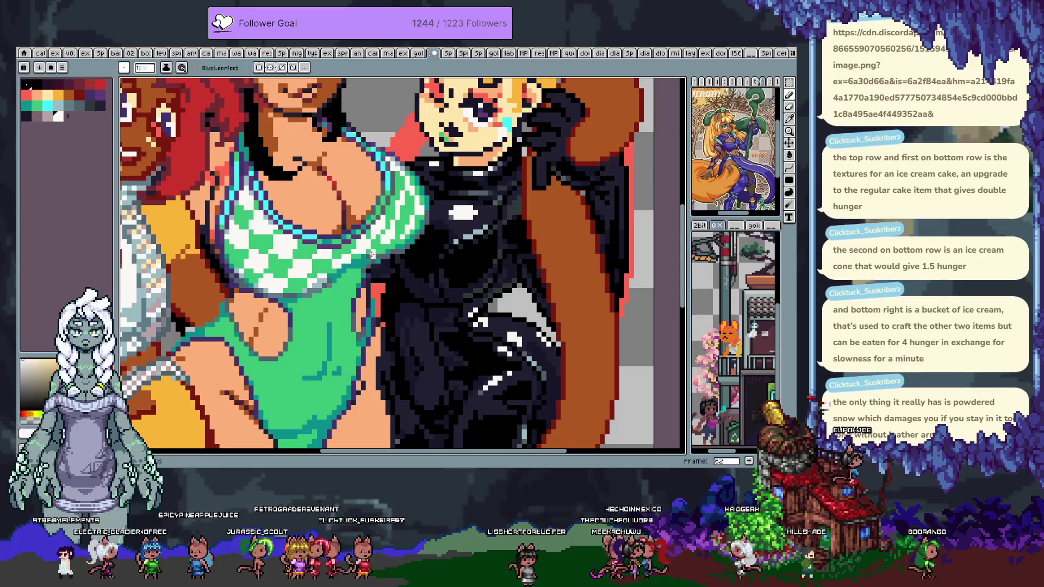
left_click(388, 242, "alt")
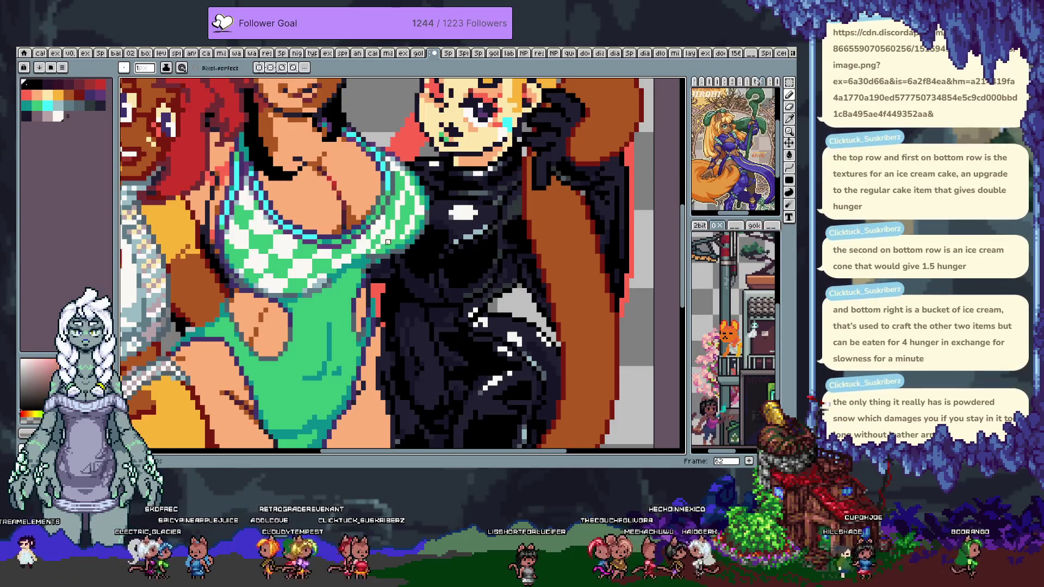
left_click(393, 237, "alt")
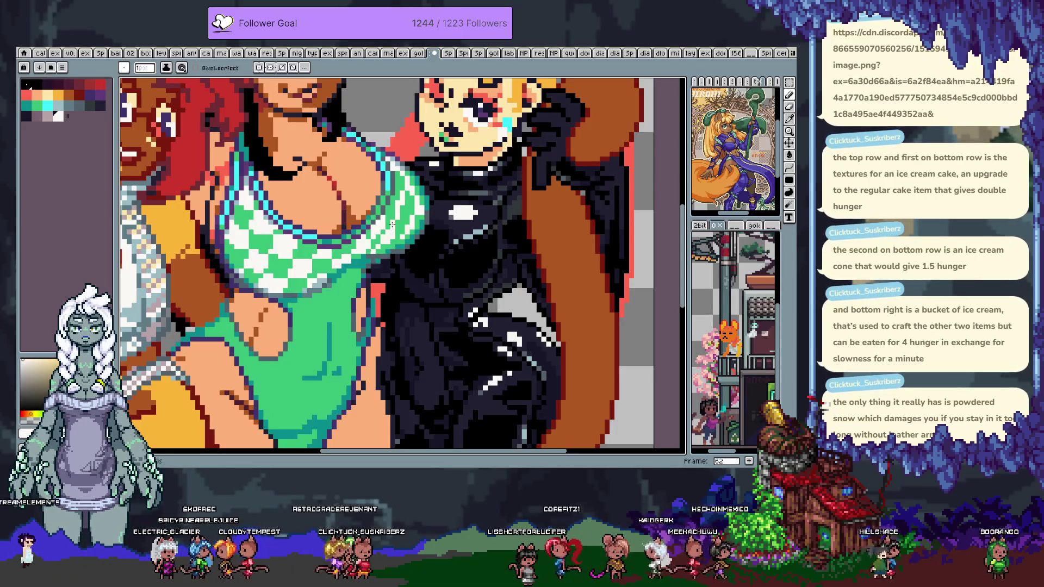
left_click(397, 188, "alt")
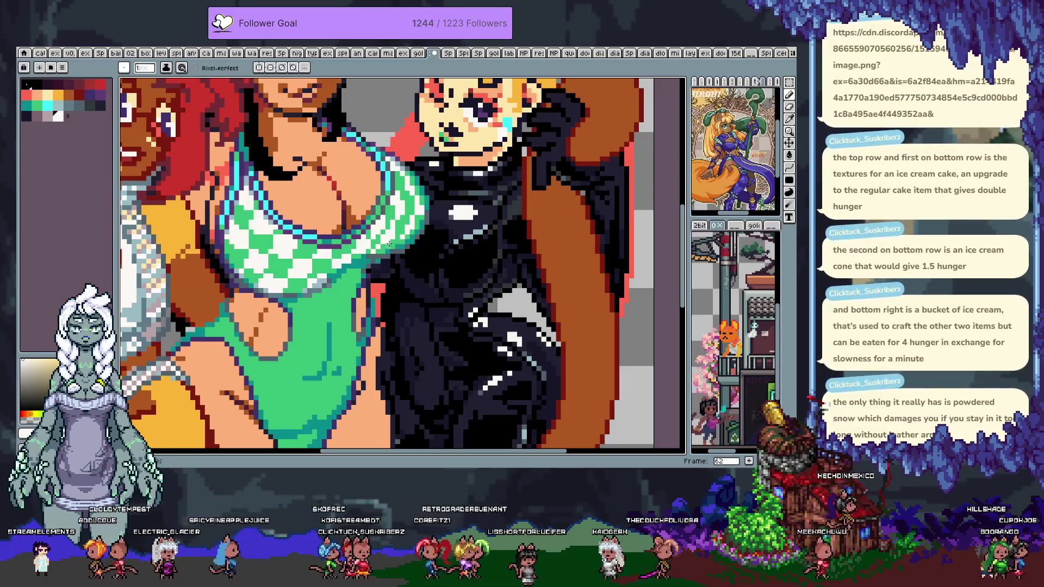
left_click(402, 173, "alt")
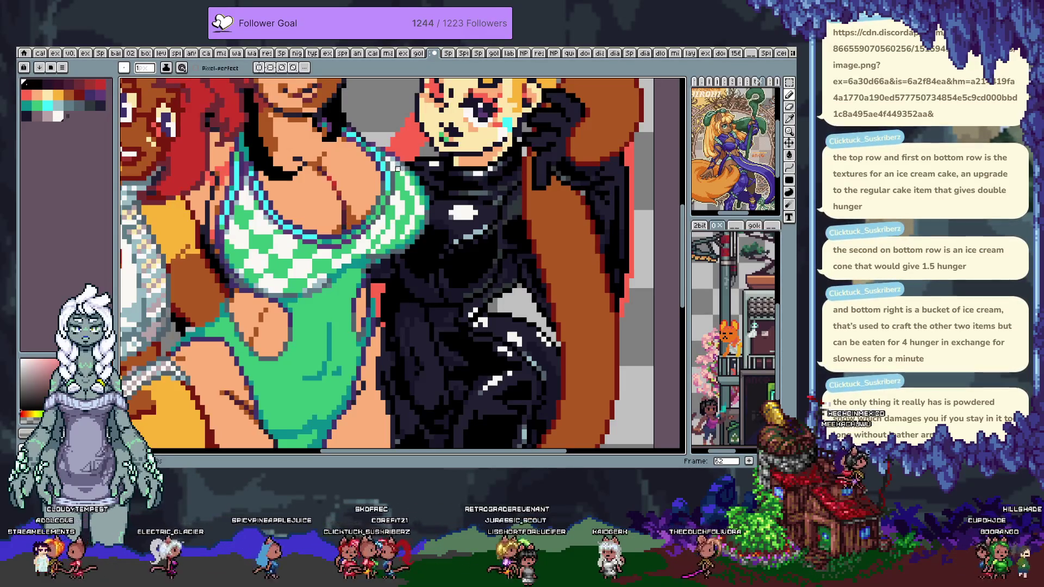
- Undo the recent strokes, then zoom out to view all three women and back in
key("ctrl+z")
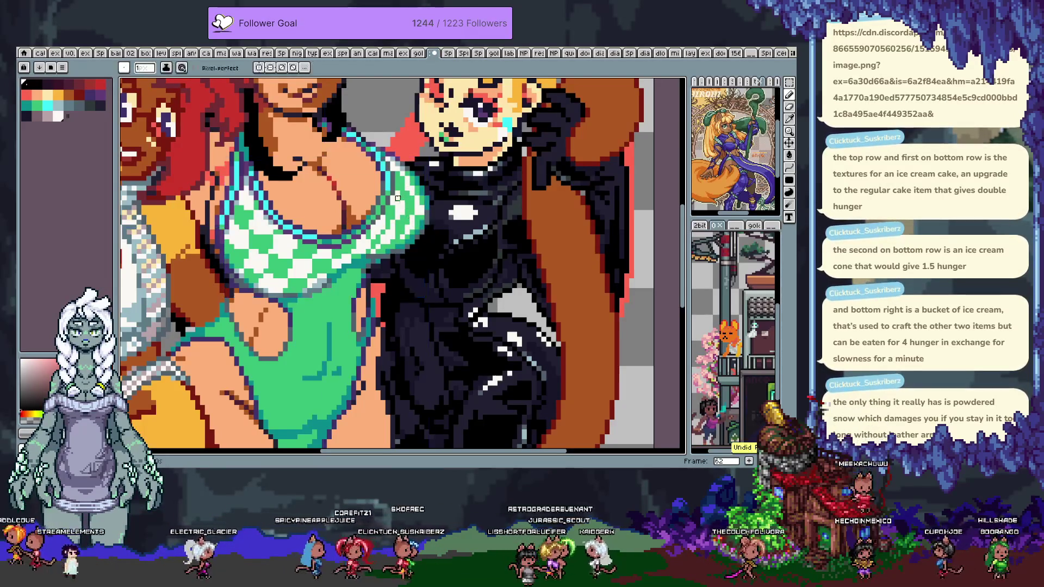
left_click(398, 198, "alt")
left_click(400, 193, "alt")
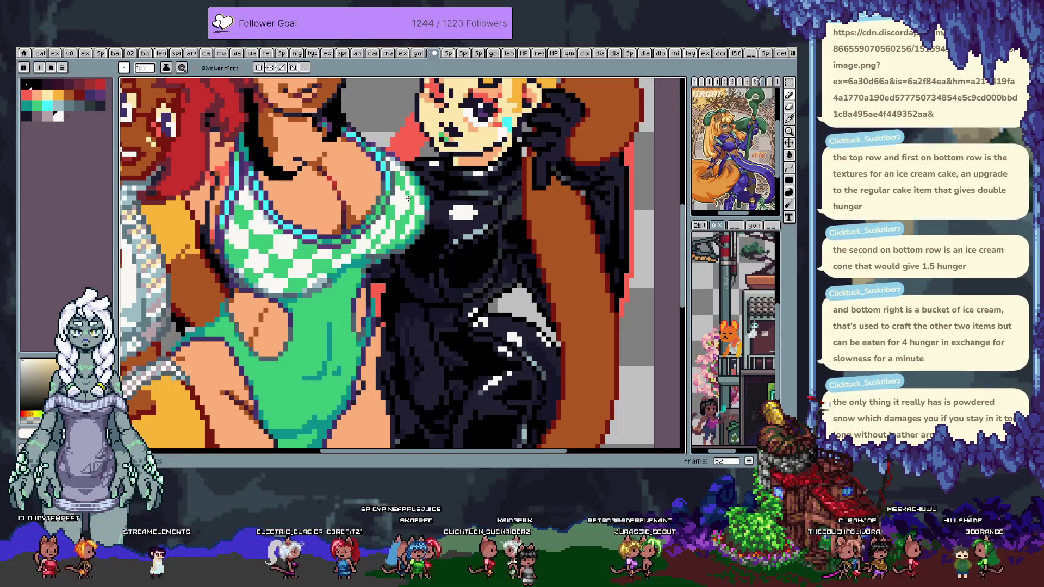
left_click(408, 208, "alt")
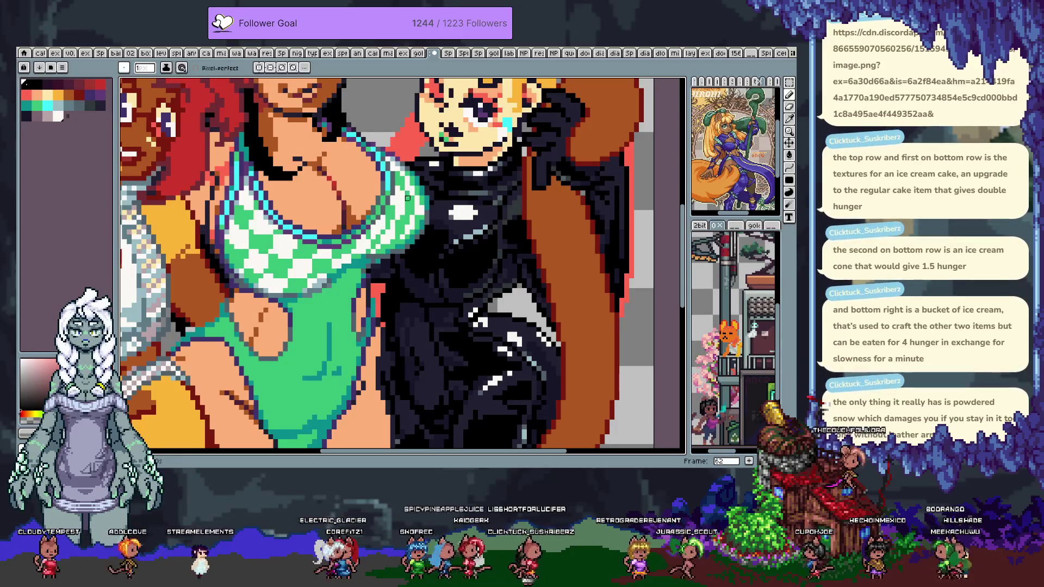
left_click(397, 241, "alt")
left_click(403, 232, "alt")
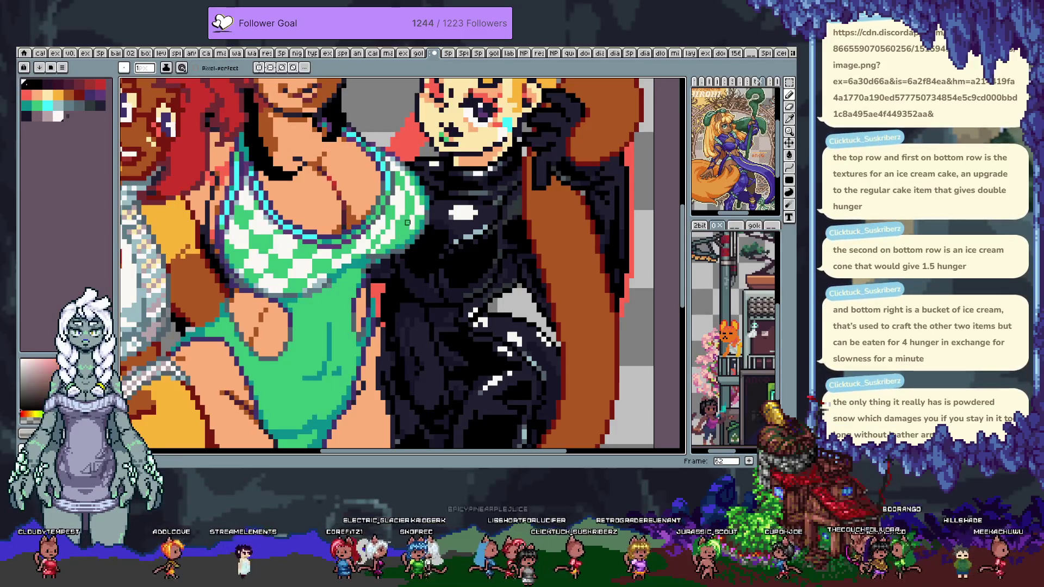
key("ctrl+z")
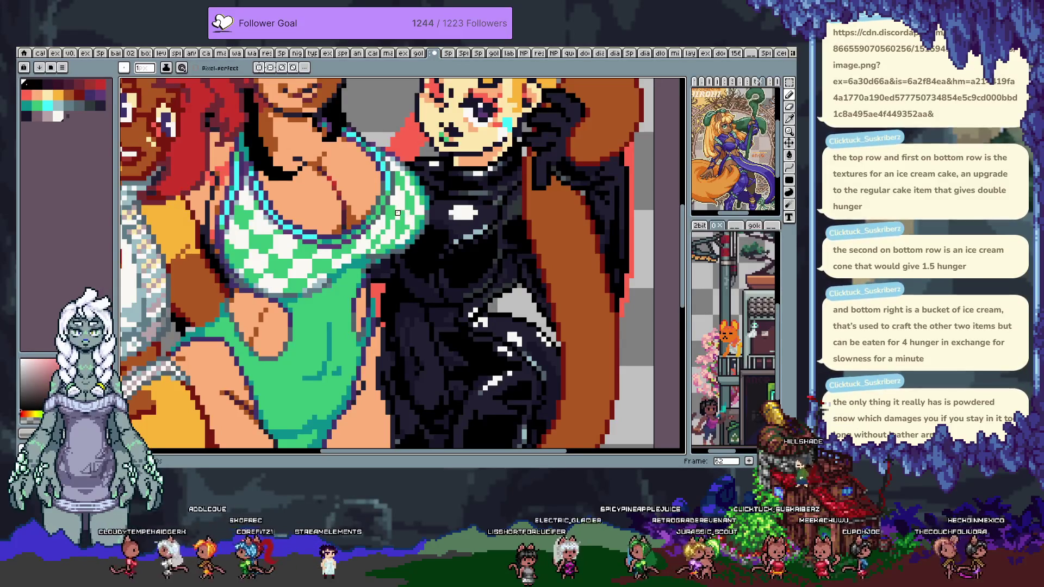
left_click(398, 237, "alt")
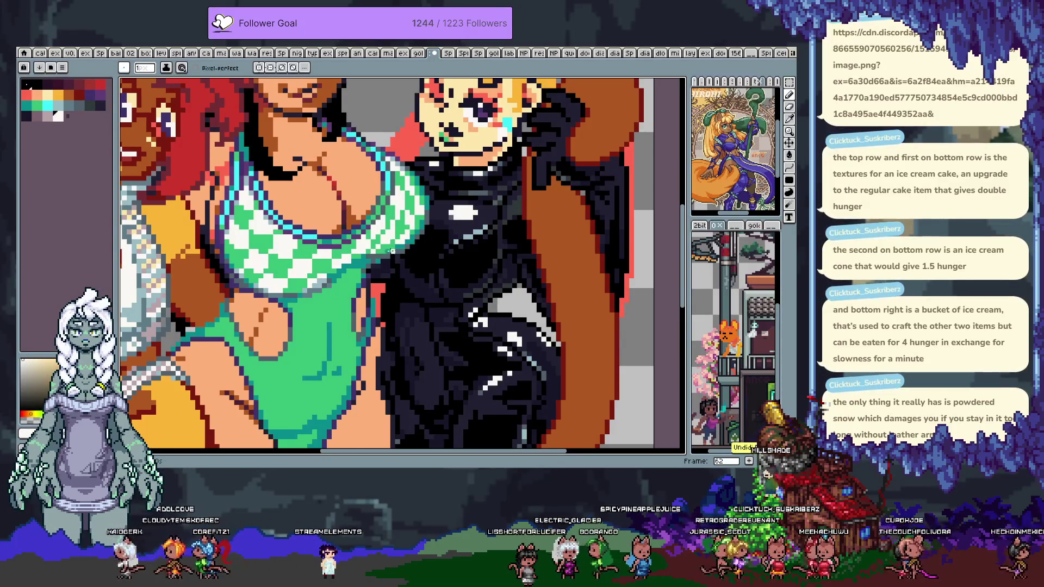
scroll(391, 251, "down", 5)
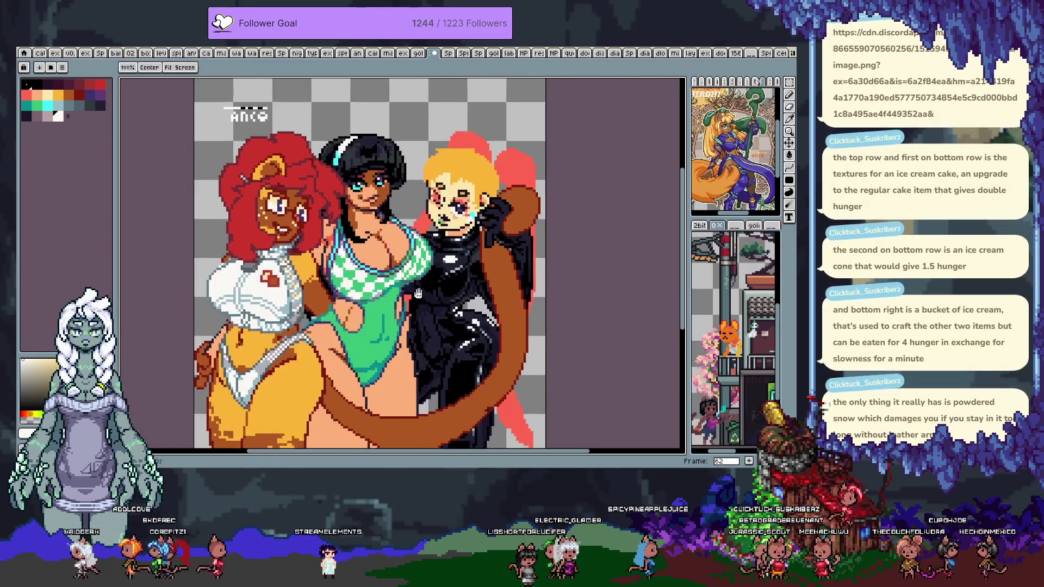
scroll(436, 253, "up", 2)
scroll(432, 243, "up", 1)
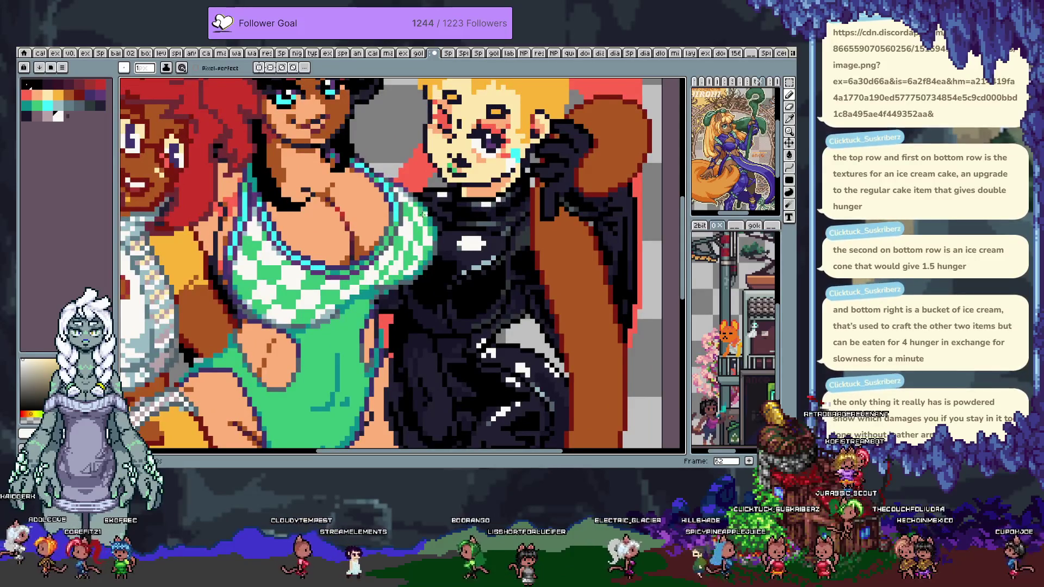
- On frame 63, paint part of the checkered top solid green with the larger brush
key("period")
key("b")
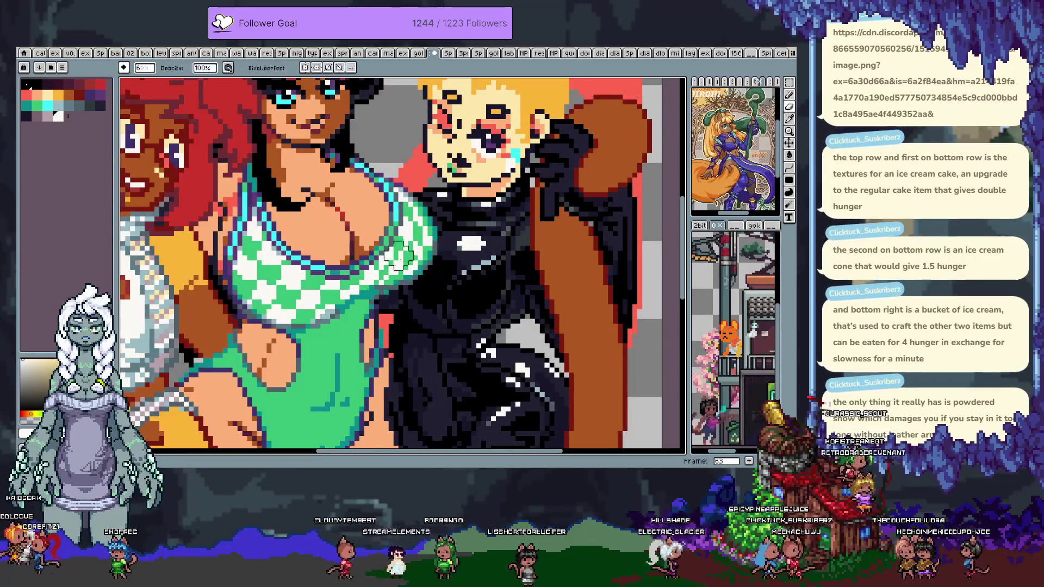
left_click_drag(416, 277, 414, 206)
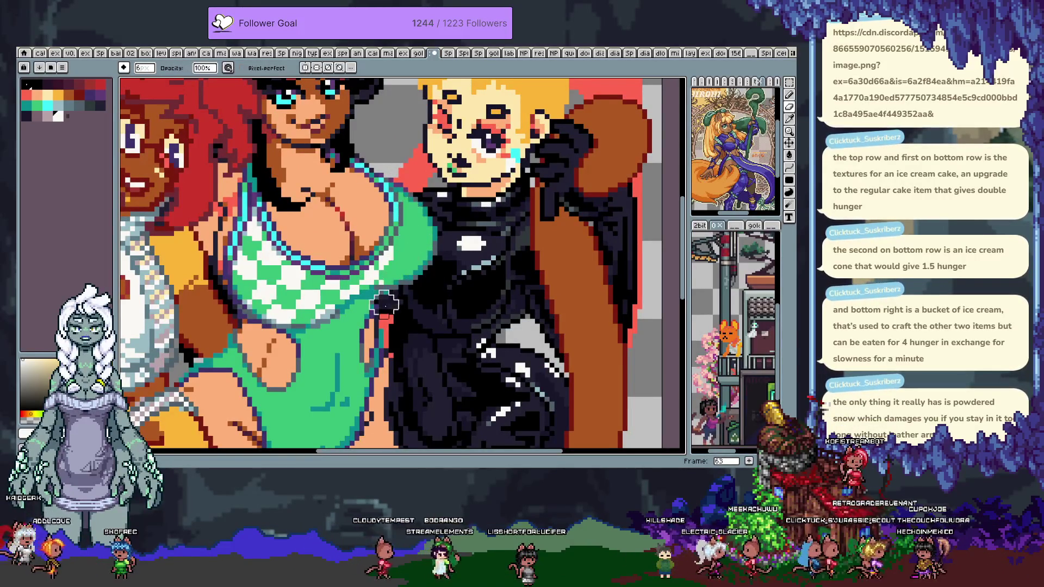
key("e")
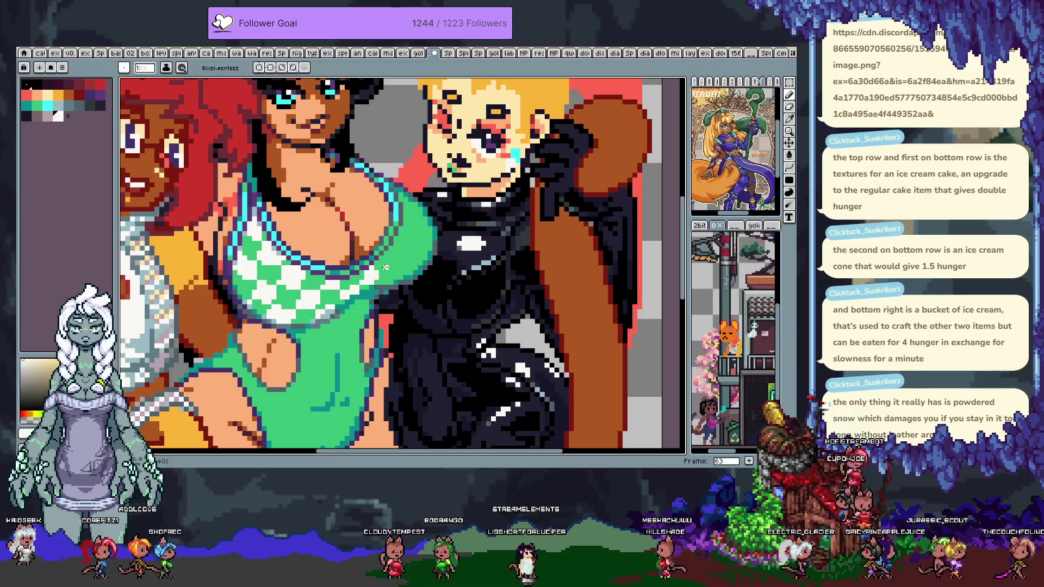
- Sketch two light diagonal guides across the chest, then paint over them with pinkish skin colour
left_click_drag(284, 238, 378, 187)
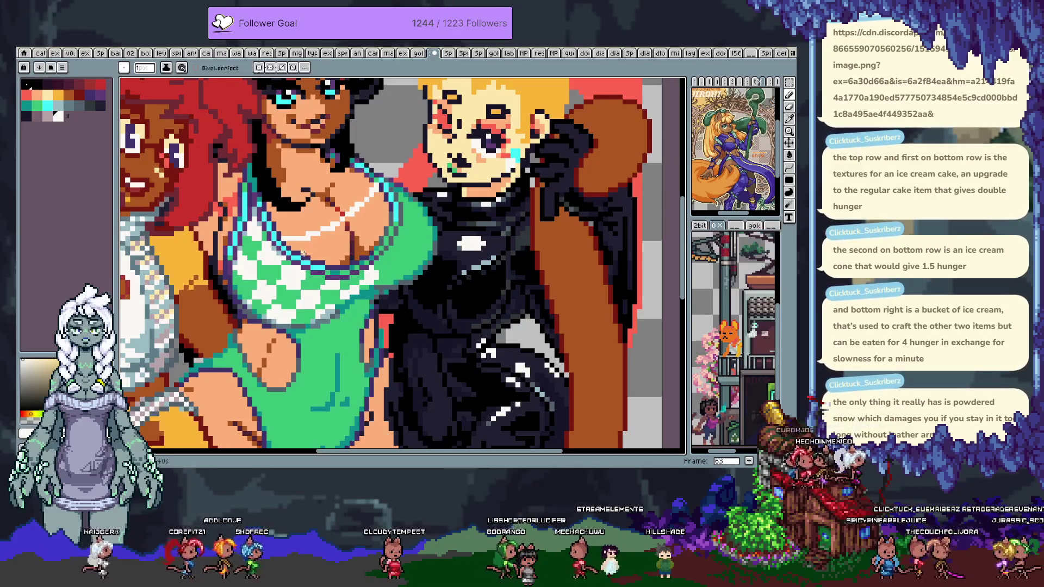
left_click_drag(333, 251, 396, 193)
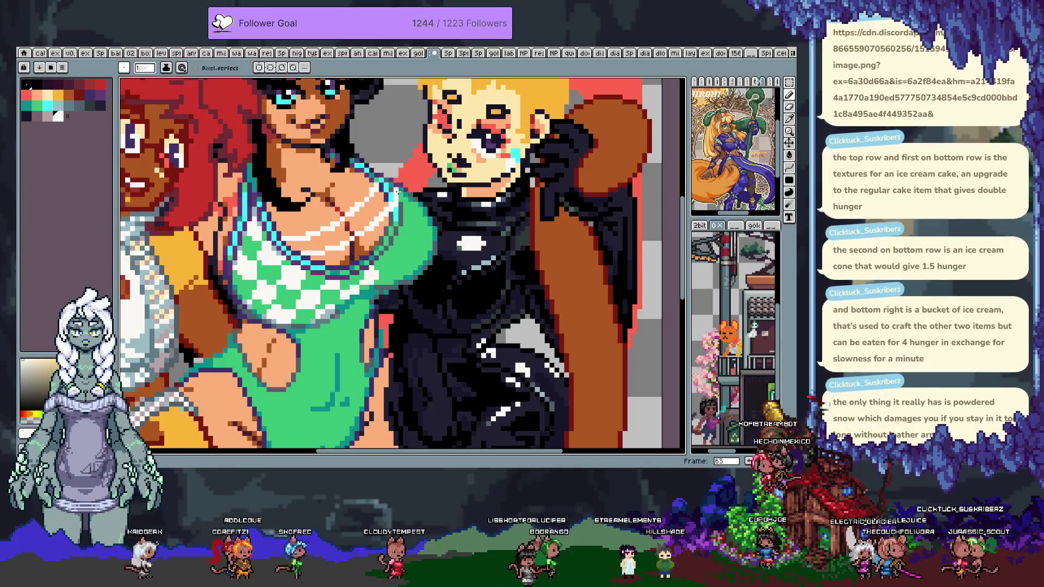
left_click(396, 194, "alt")
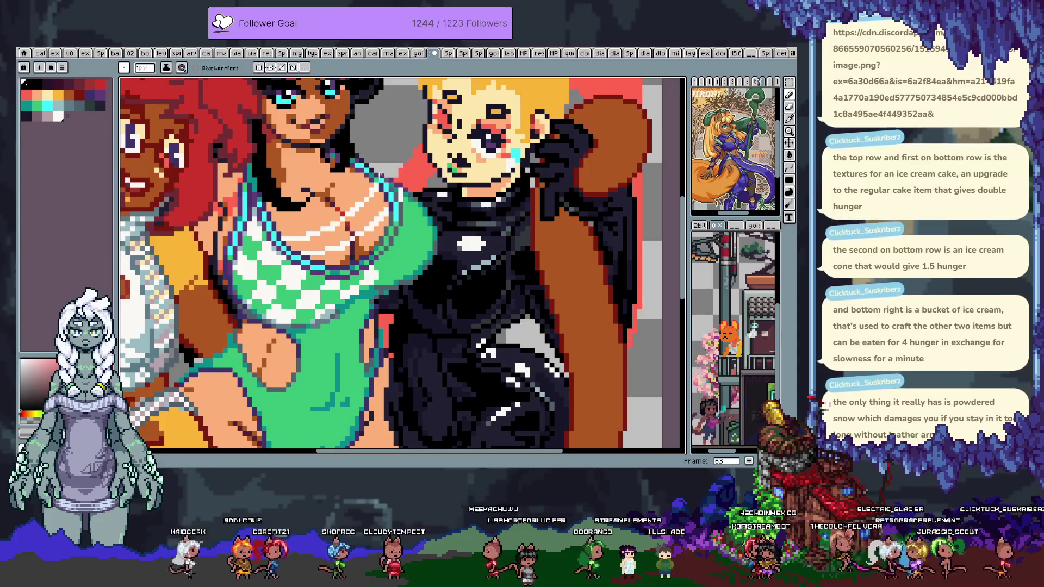
key("e")
mouse_move(294, 239)
left_mouse_down()
mouse_move(320, 249)
mouse_move(378, 212)
left_mouse_up()
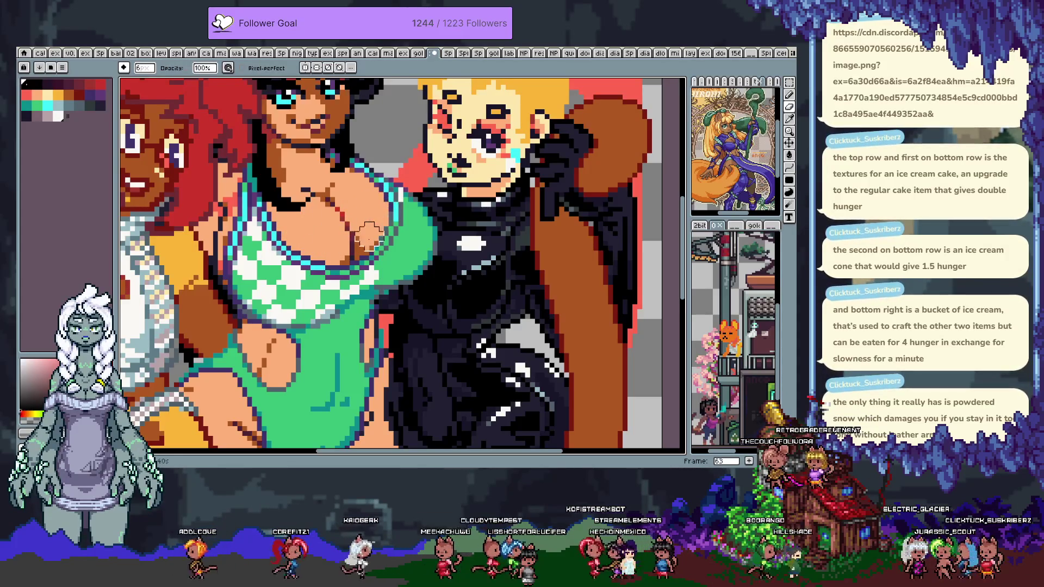
key("e")
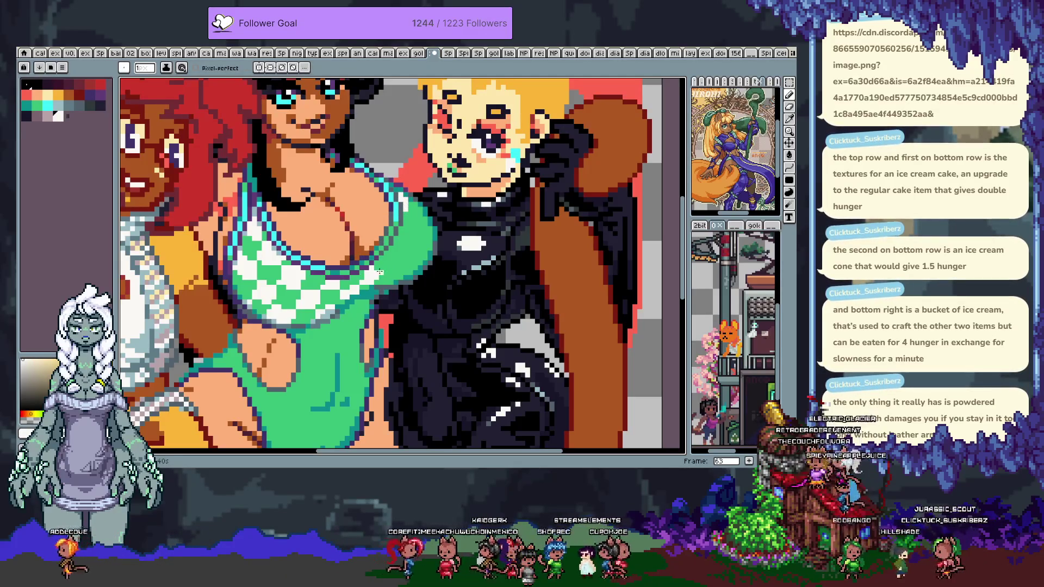
left_click(379, 272, "alt")
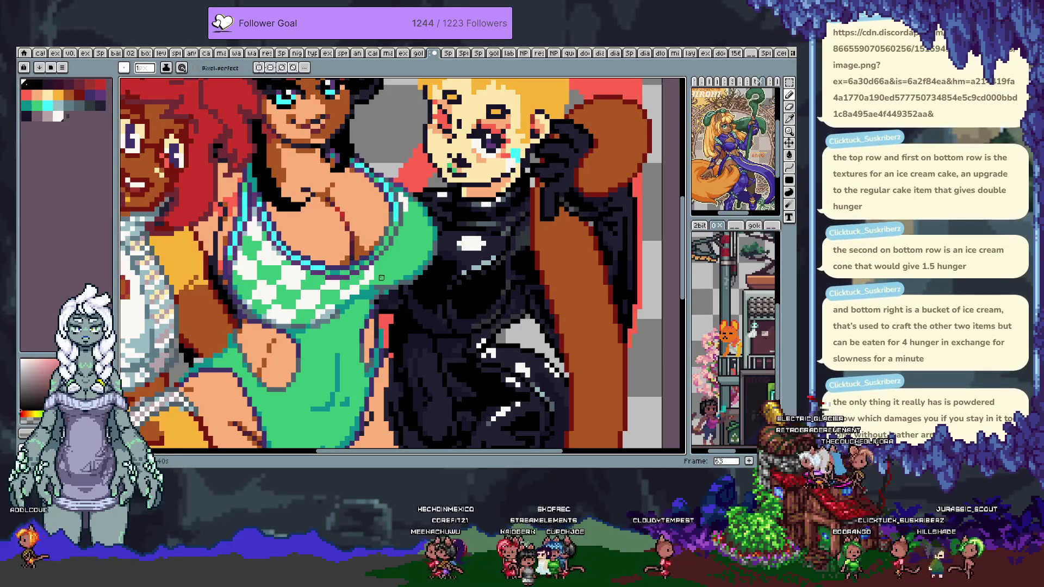
left_click(381, 277, "alt")
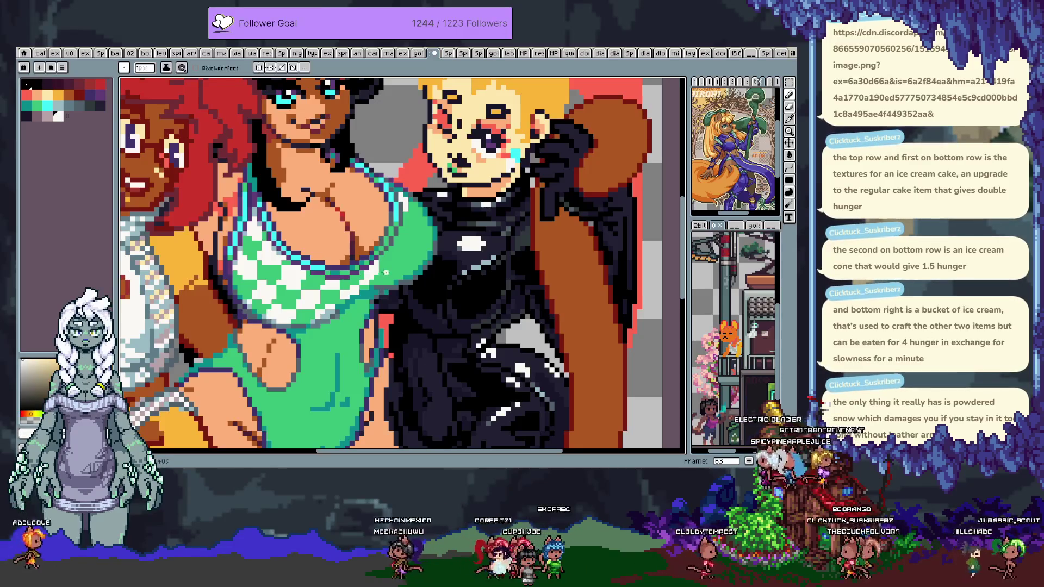
left_click(363, 283, "alt")
left_click(364, 288, "alt")
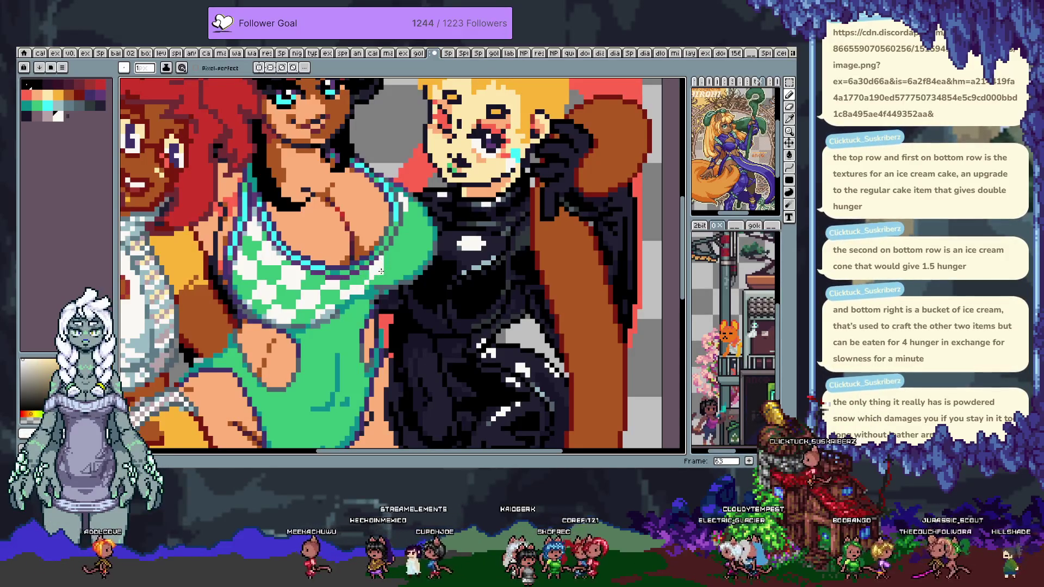
key("ctrl+z")
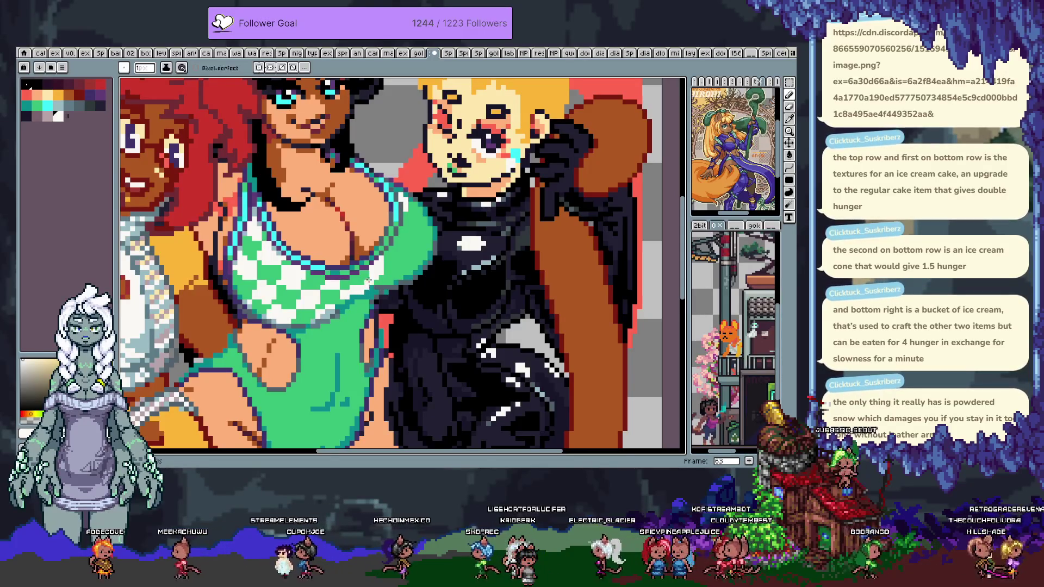
left_click(367, 292, "alt")
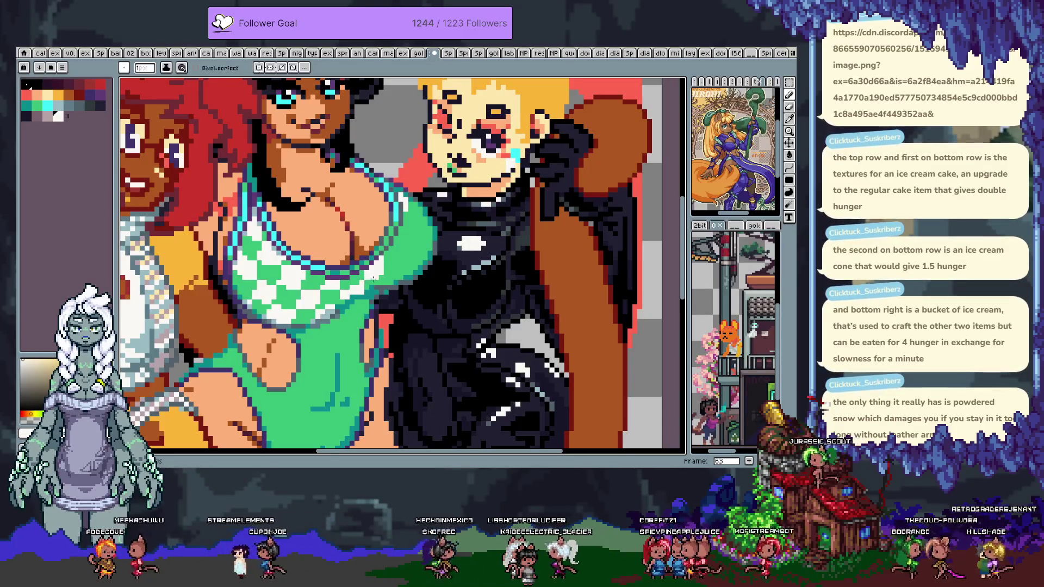
left_click(391, 268, "alt")
left_click(395, 272)
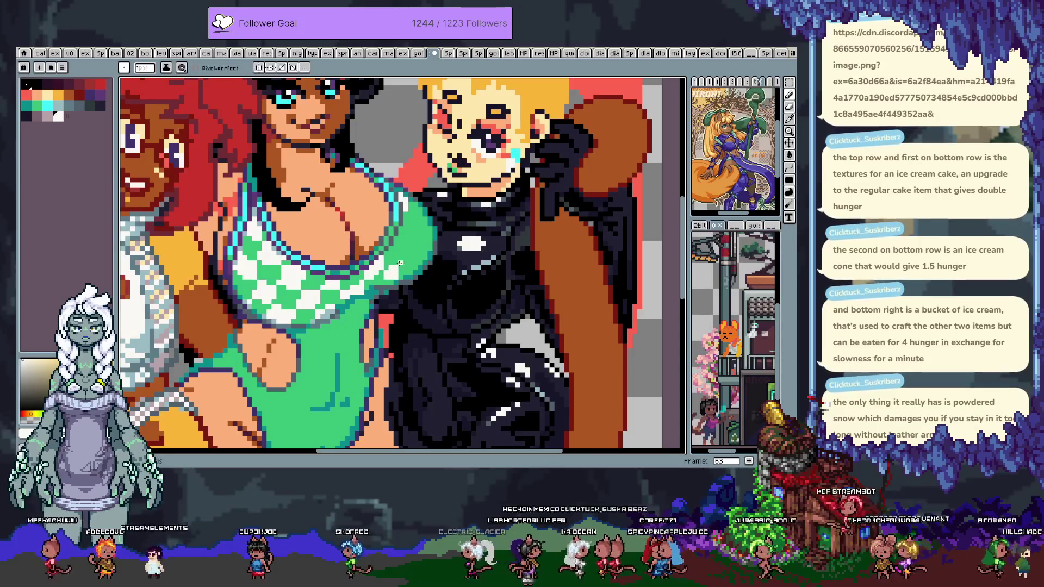
left_click(396, 278, "alt")
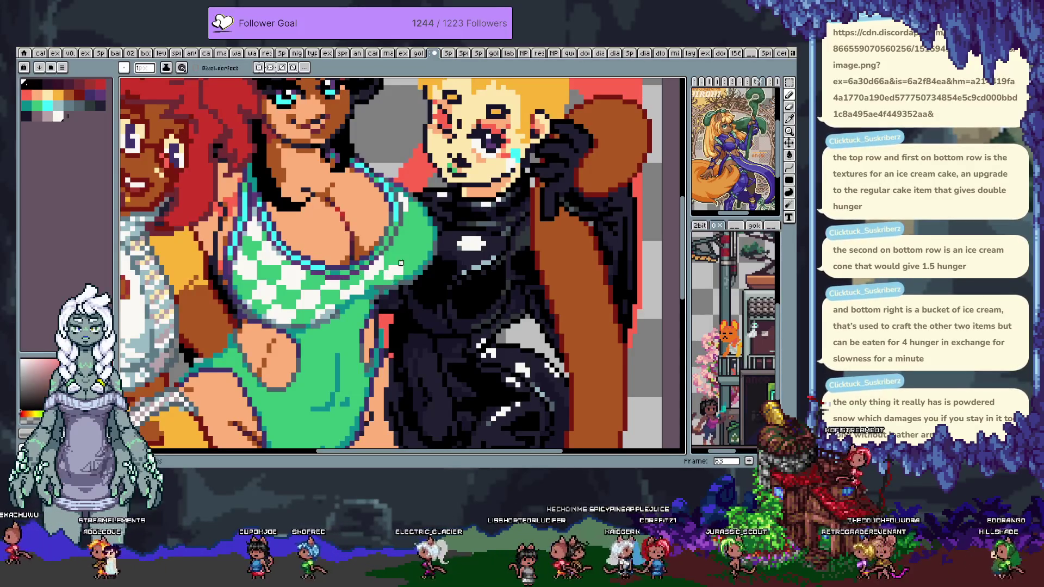
left_click(398, 264, "alt")
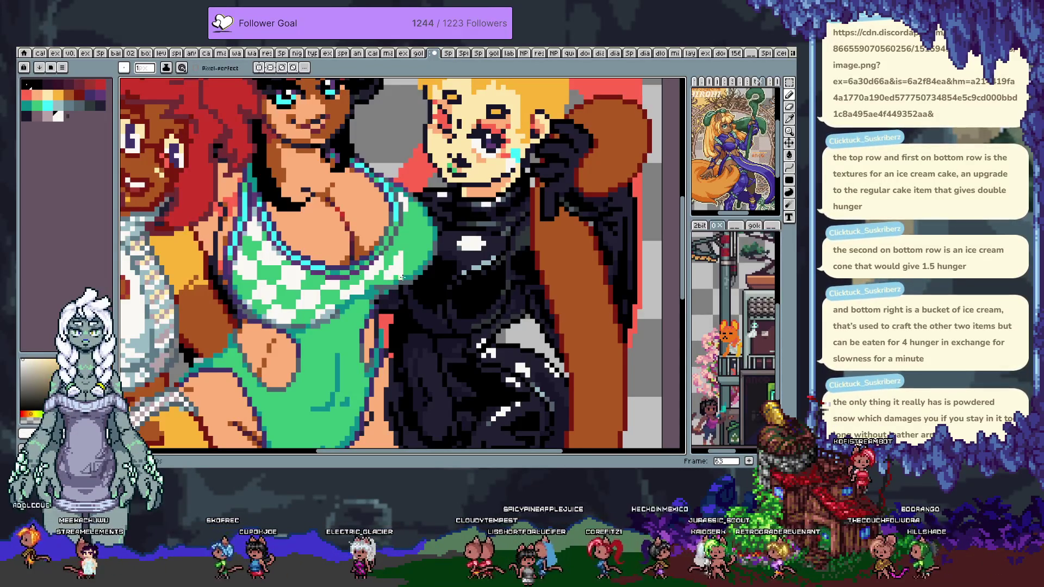
left_click(401, 283, "alt")
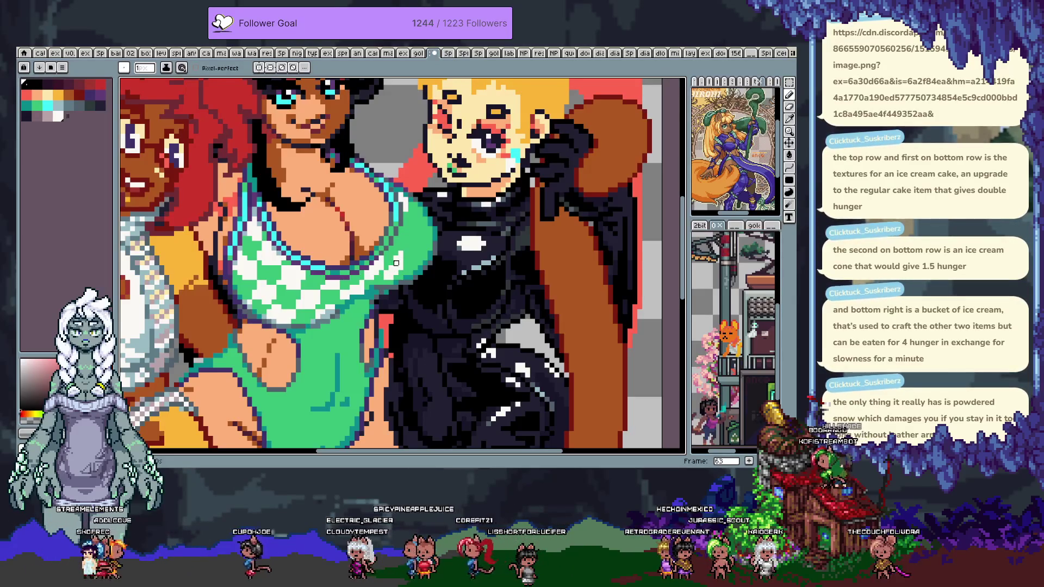
left_click(399, 253, "alt")
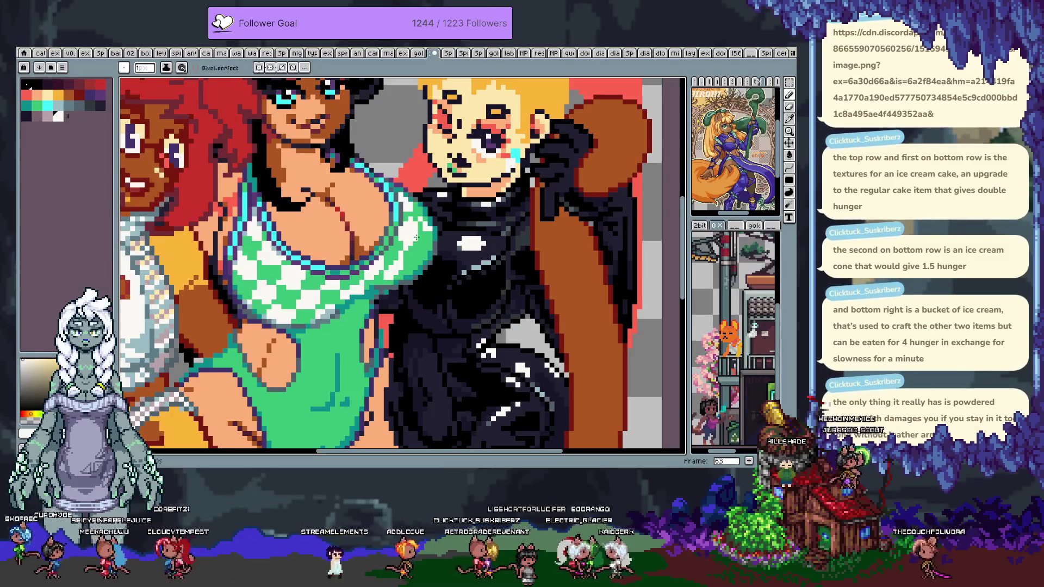
left_click(409, 252, "alt")
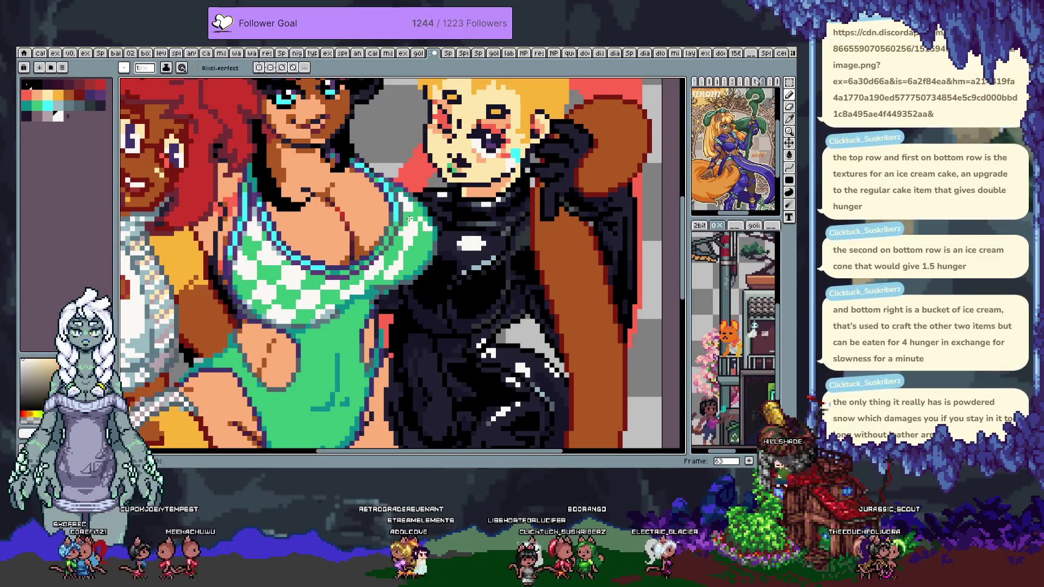
left_click(416, 243, "alt")
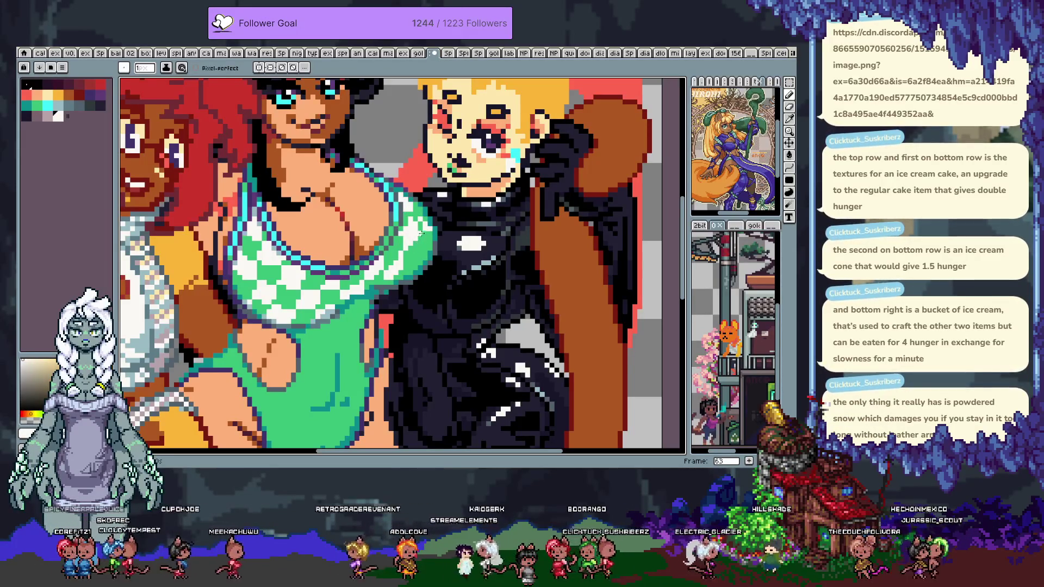
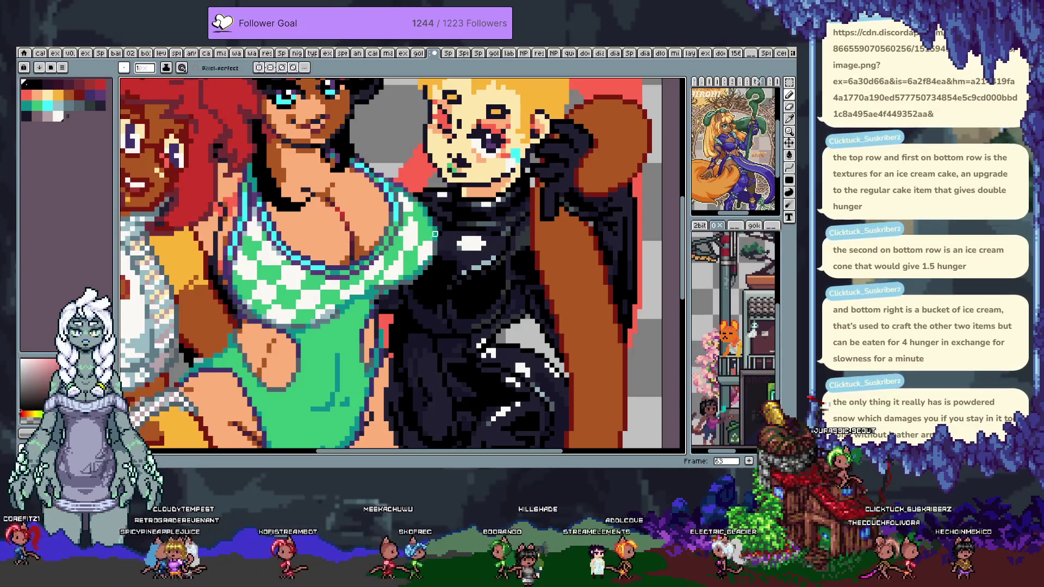
- Undo the last stroke and sample pink, beige, near-white and checker colours from the dress
key("ctrl+z")
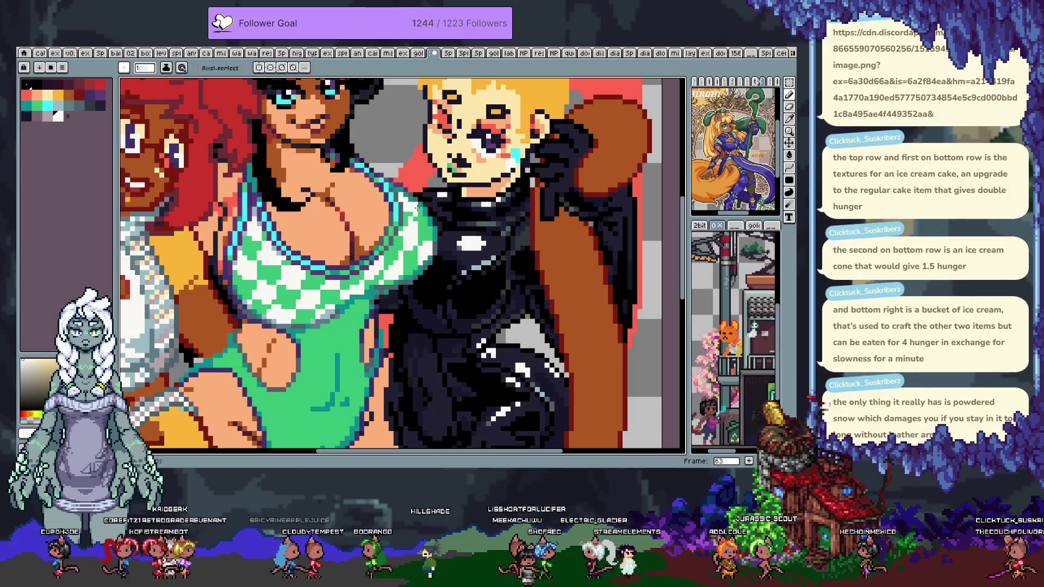
left_click(411, 214, "alt")
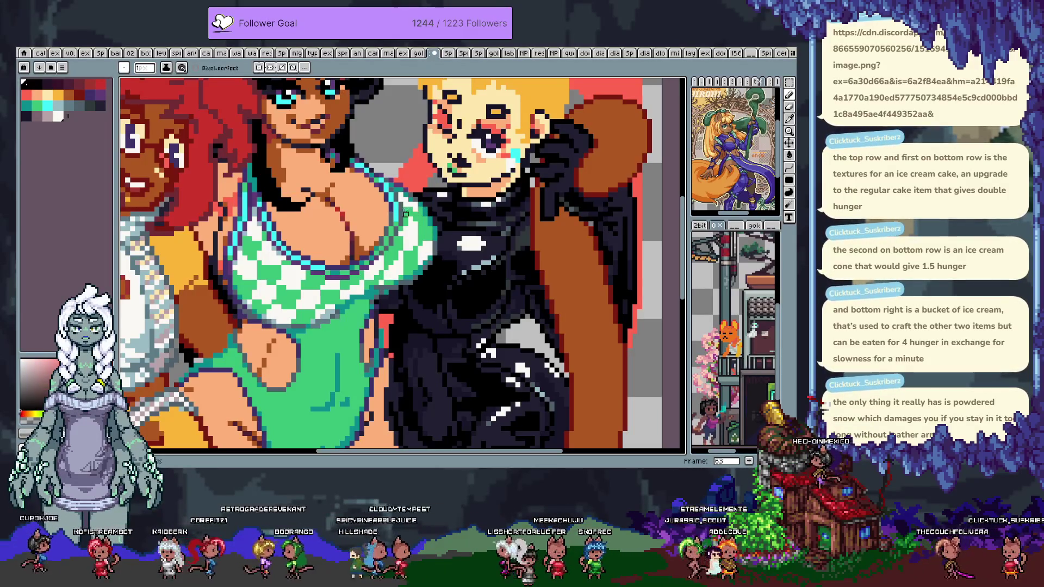
left_click(417, 250, "alt")
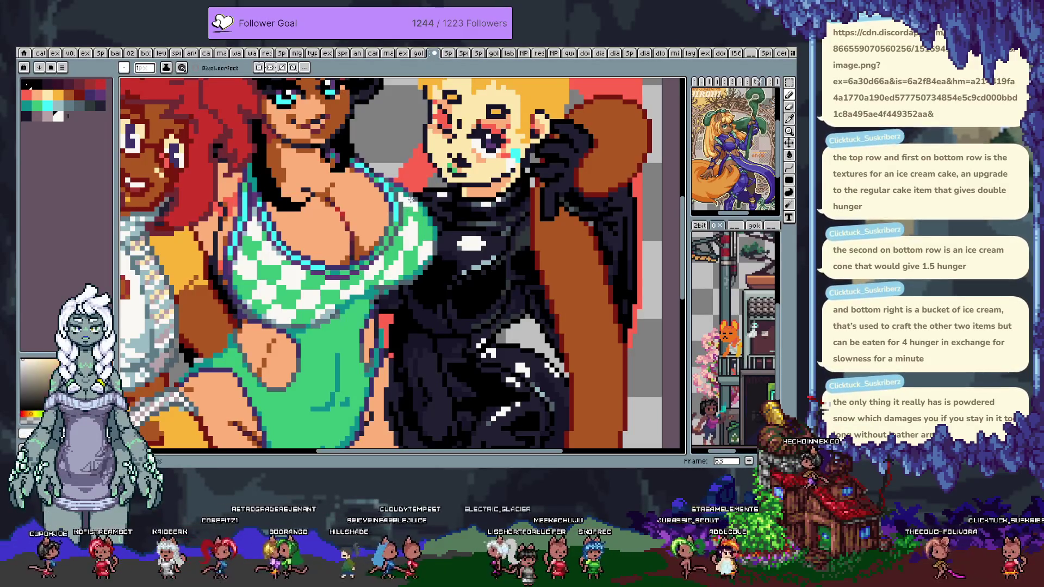
left_click(416, 248, "alt")
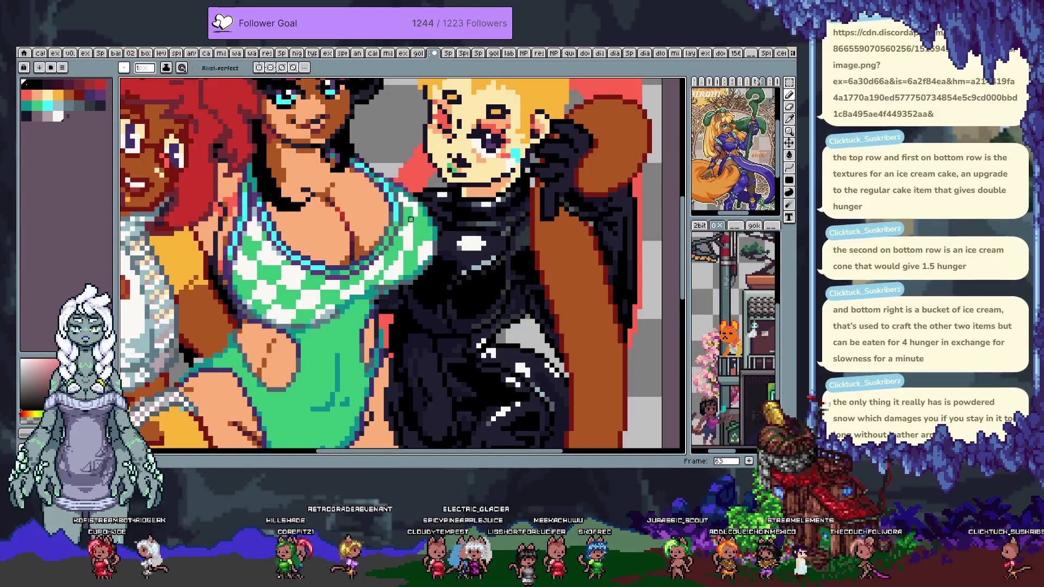
left_click(415, 204, "alt")
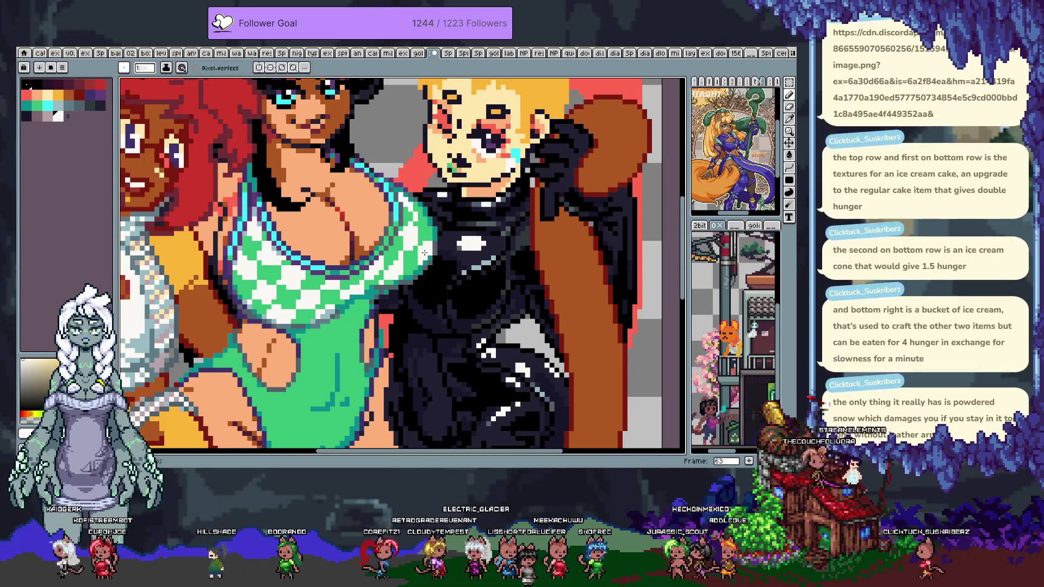
left_click(426, 239, "alt")
left_click(405, 273, "alt")
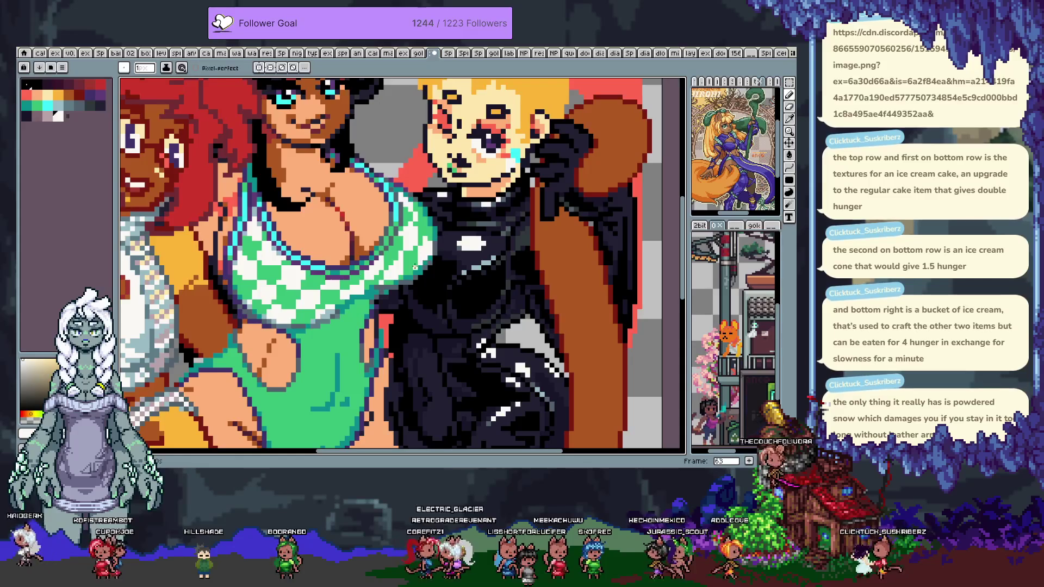
left_click(401, 277, "alt")
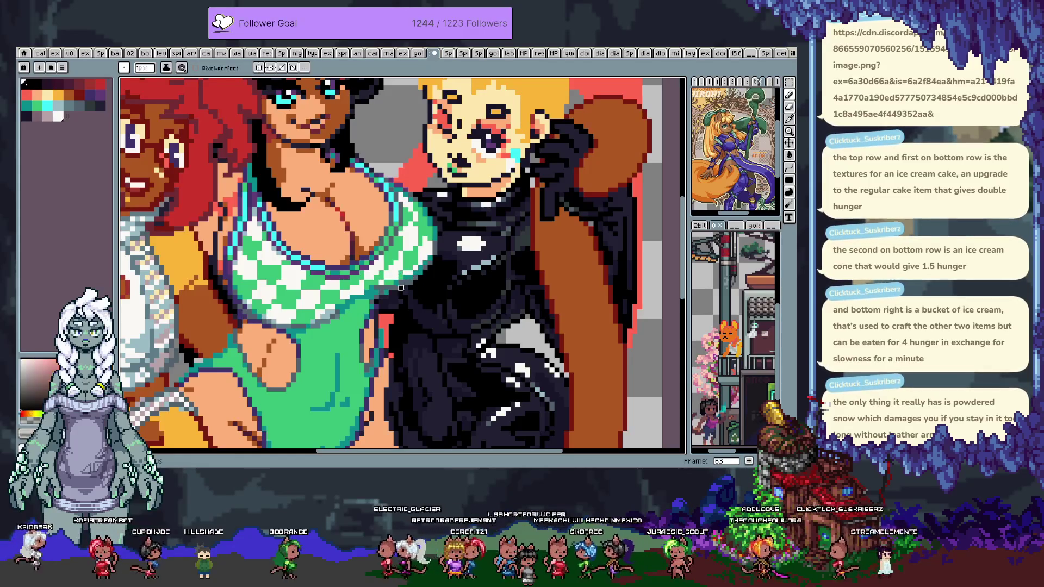
left_click(404, 263, "alt")
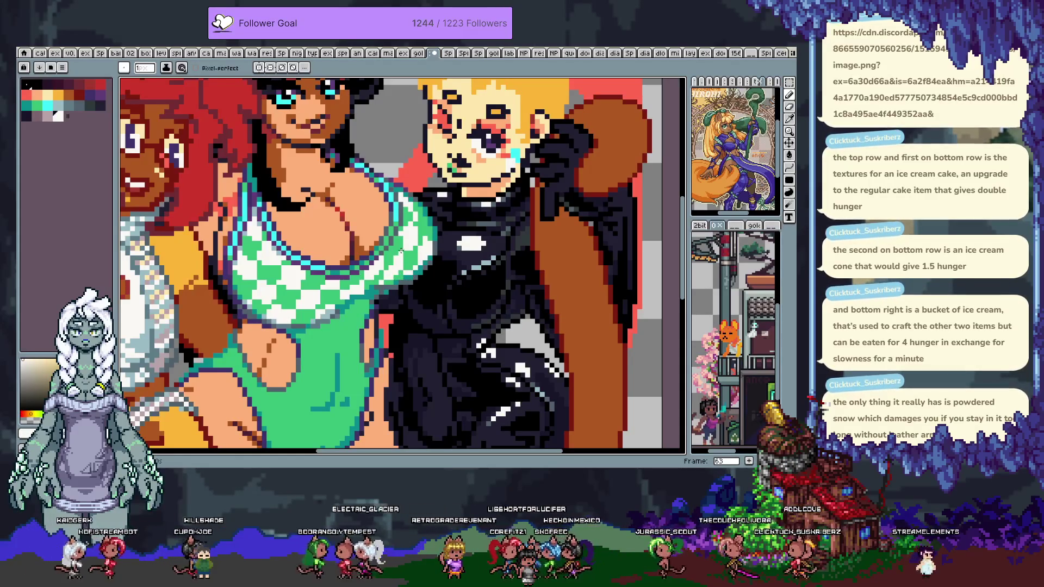
left_click(406, 248, "alt")
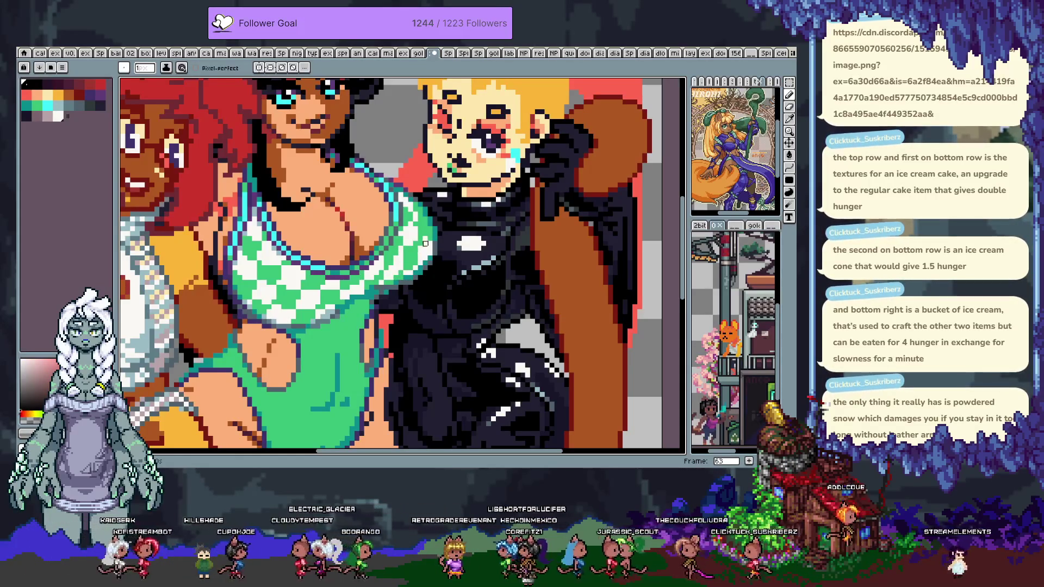
- Sample more pink, white-grey, neutral and light beige tones around the checkered top
left_click(425, 238, "alt")
left_click(427, 246, "alt")
left_click(411, 272, "alt")
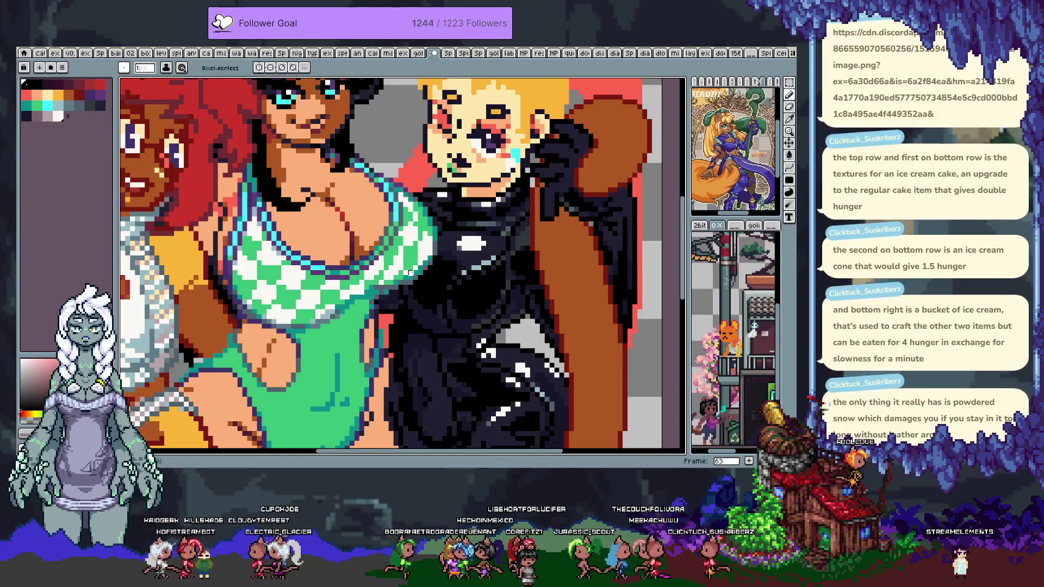
left_click(425, 257, "alt")
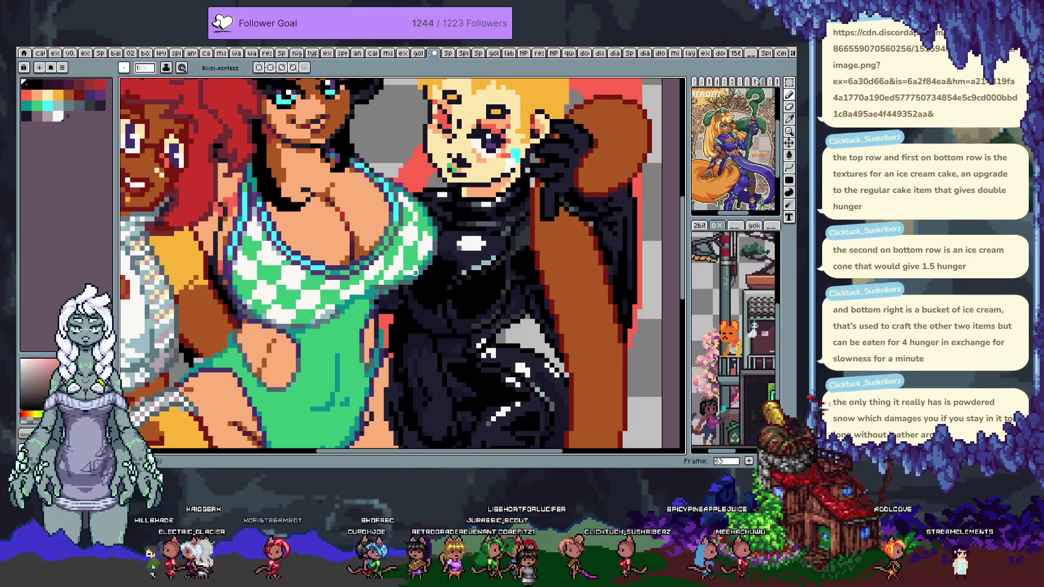
left_click(406, 269, "alt")
left_click(392, 262, "alt")
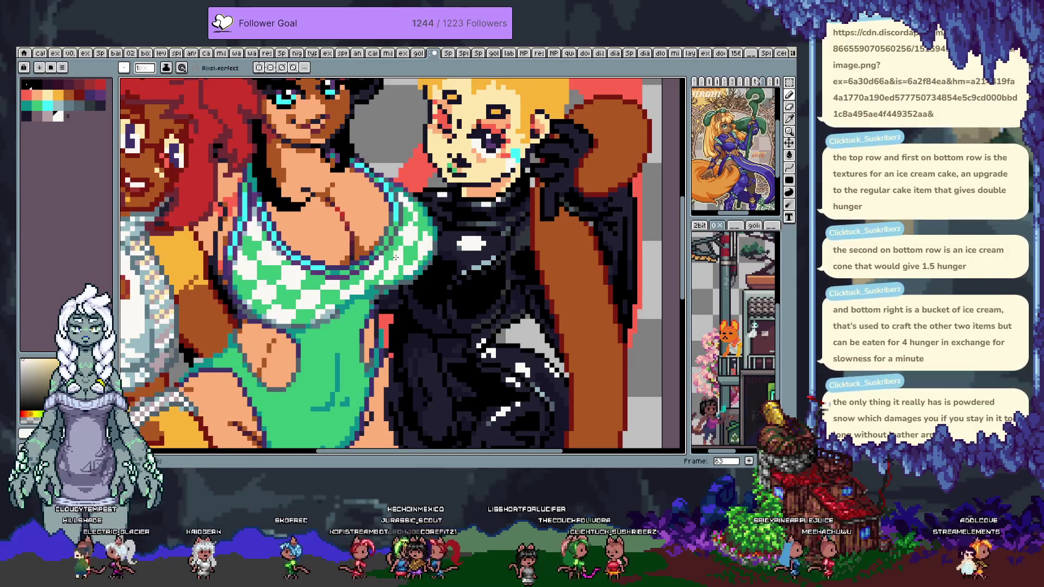
left_click(397, 258, "alt")
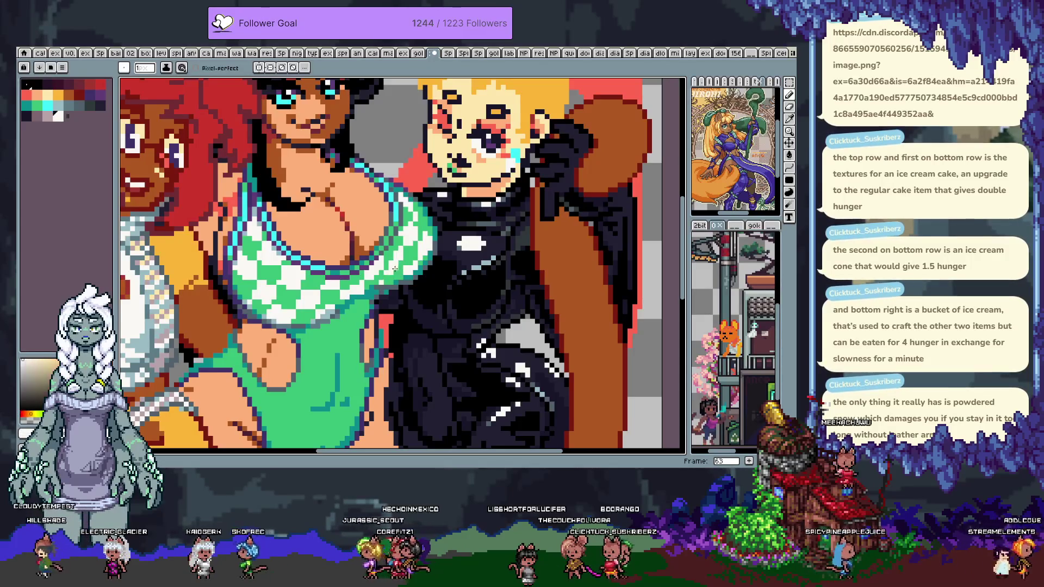
left_click(391, 287, "alt")
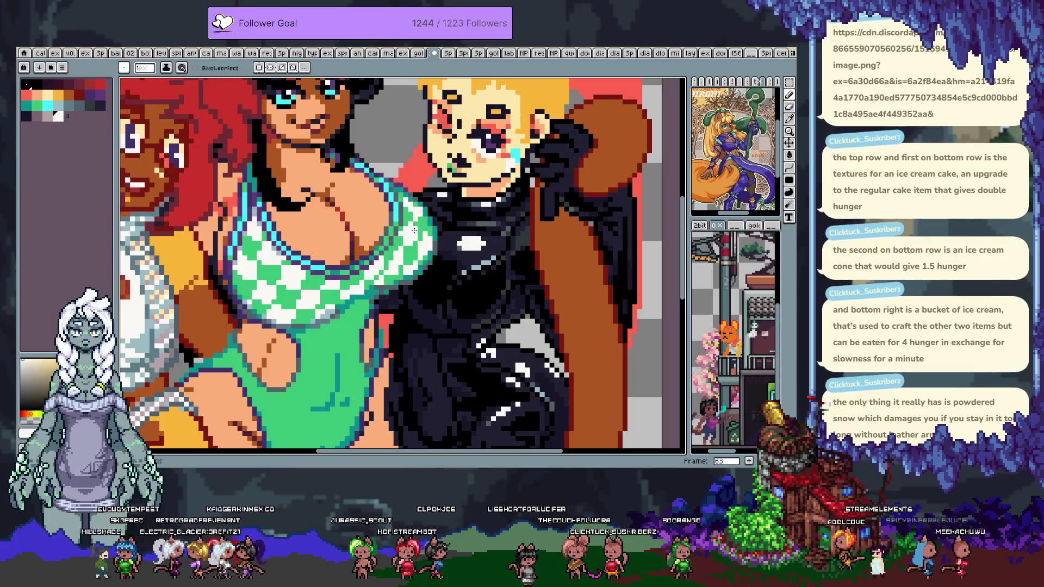
- Sample the red-haired figure's face red, then grey, ending on the cyan dress strap
left_click(172, 164, "alt")
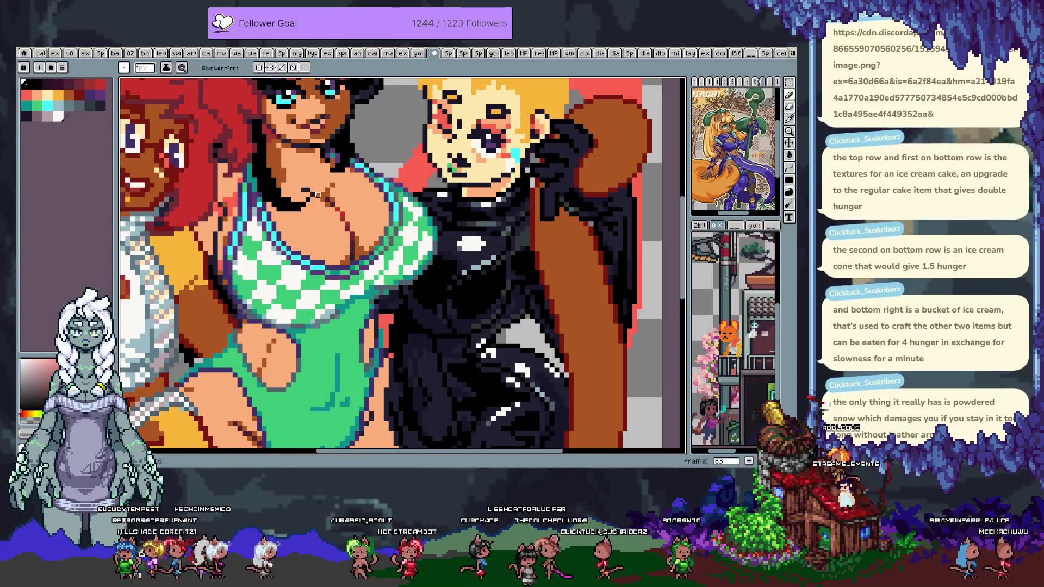
left_click(162, 160, "alt")
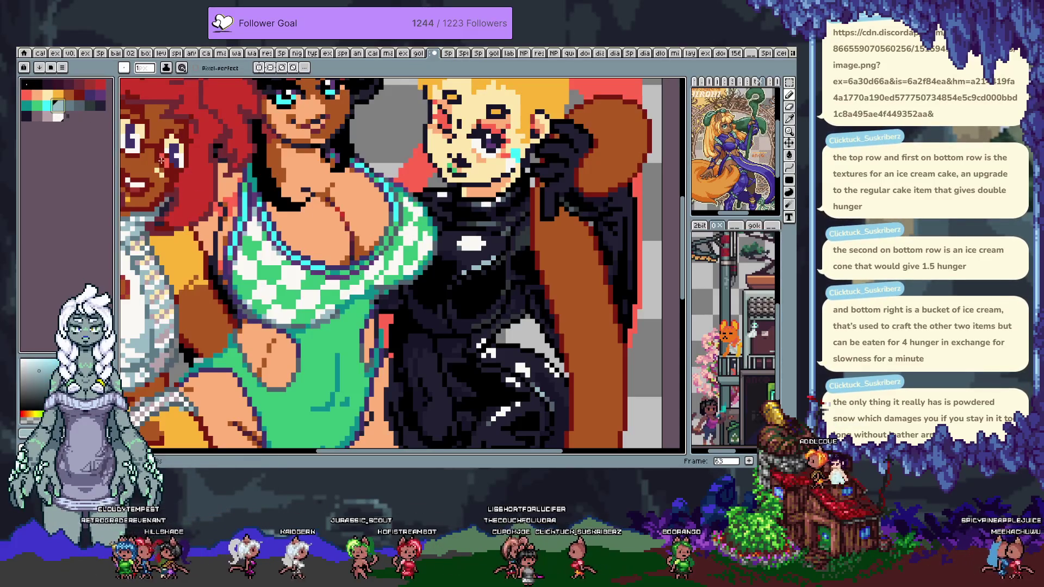
left_click(411, 201, "alt")
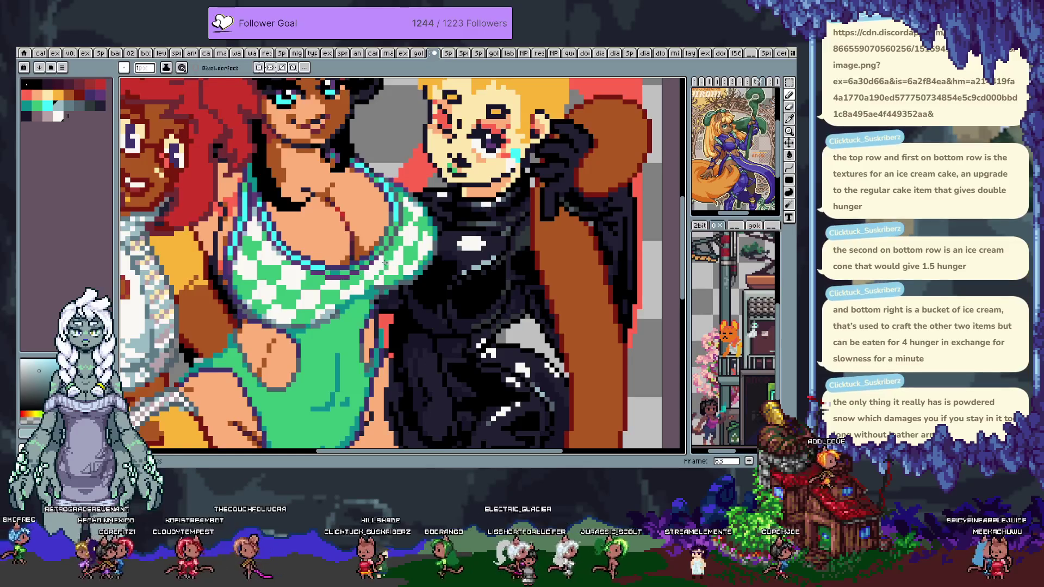
- Eyedrop red and light grey, undo the last pencil stroke, then sample pinkish and beige skin tones
key("i")
left_click(394, 148)
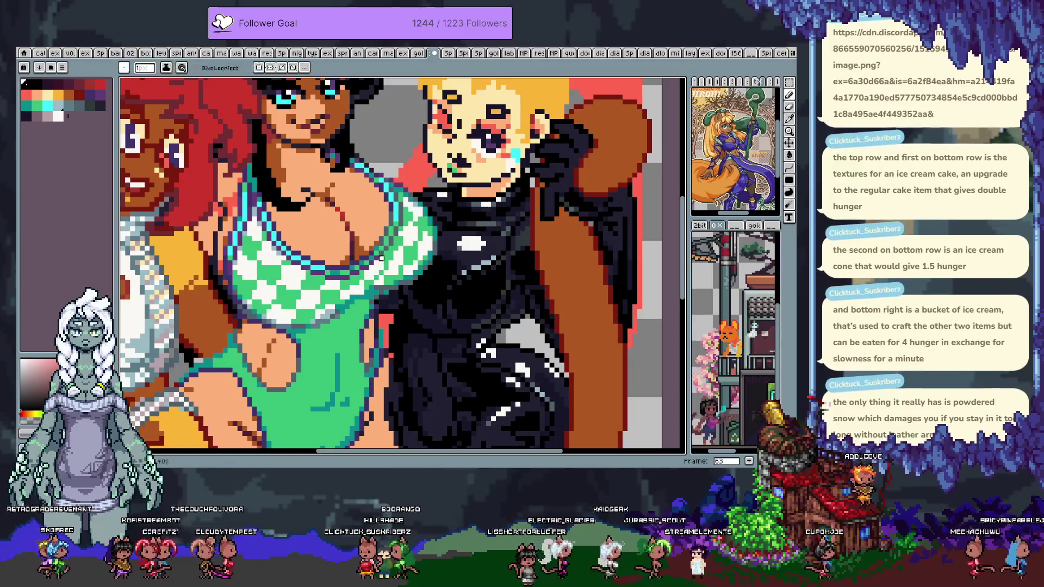
key("b")
left_click(397, 259, "alt")
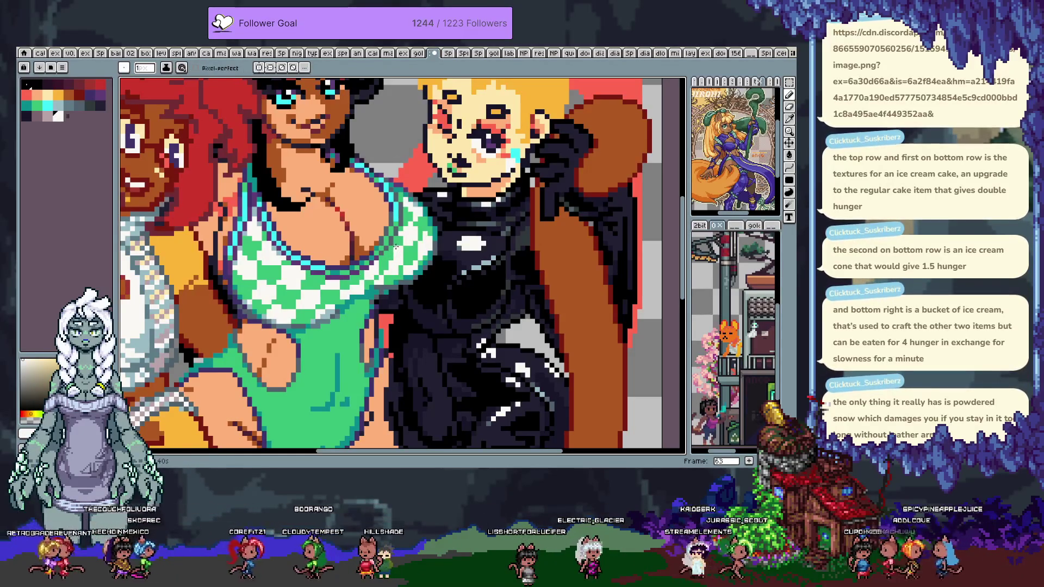
key("ctrl+z")
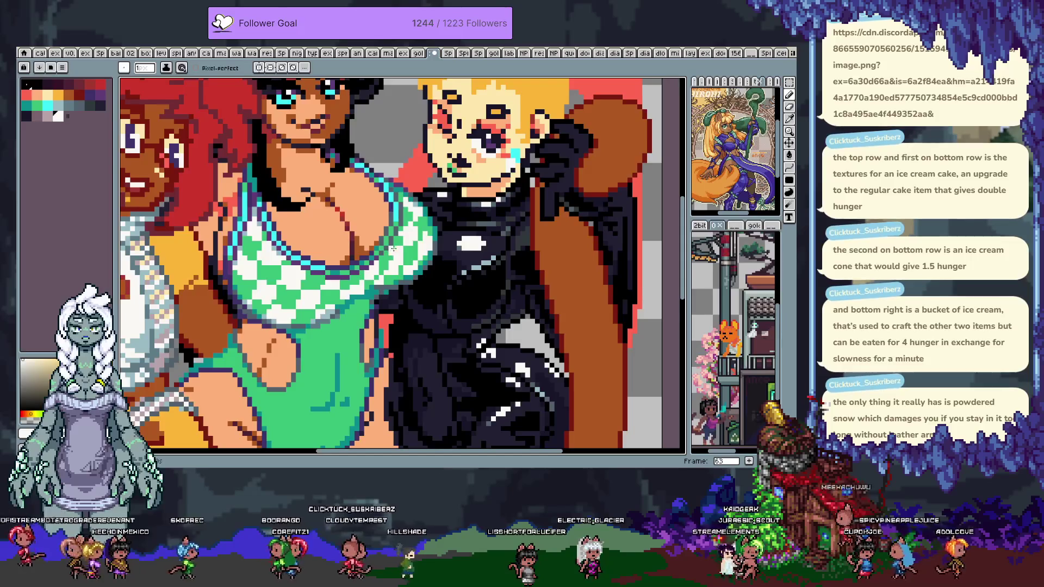
left_click(391, 264, "alt")
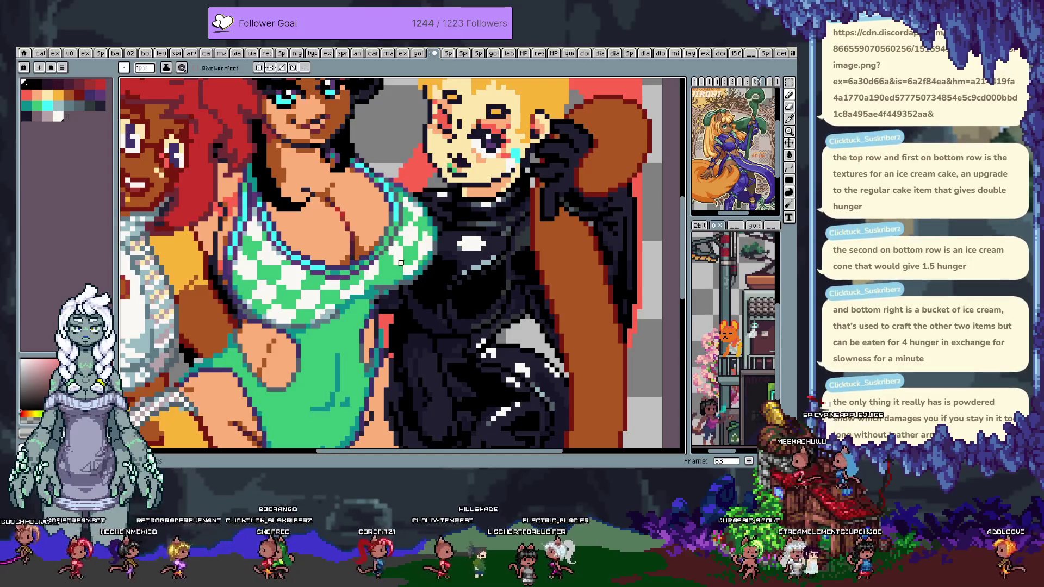
left_click(387, 275, "alt")
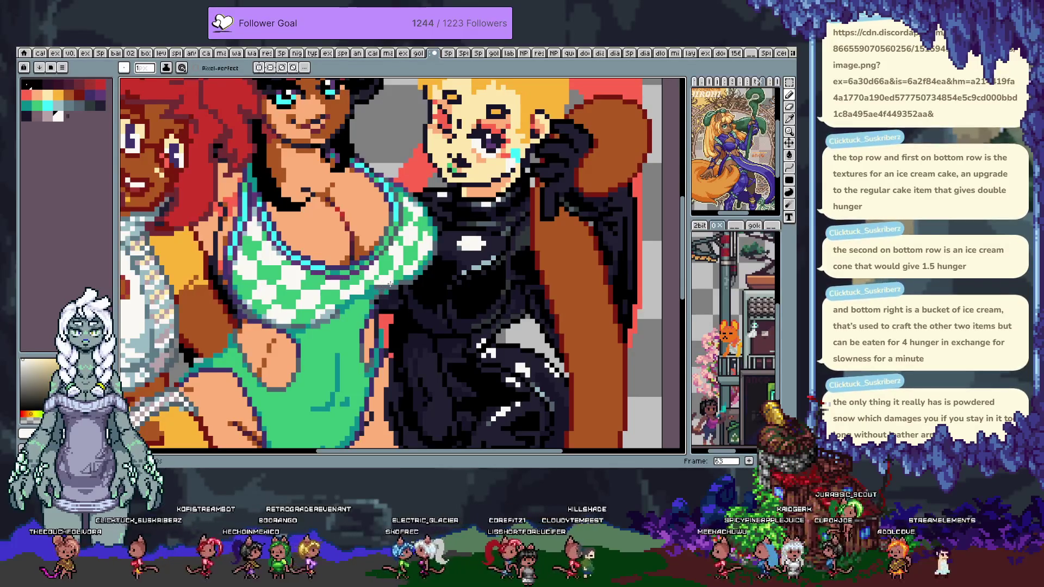
- Toggle between eyedropper and pencil, then sample a light beige skin tone from the artwork
key("i")
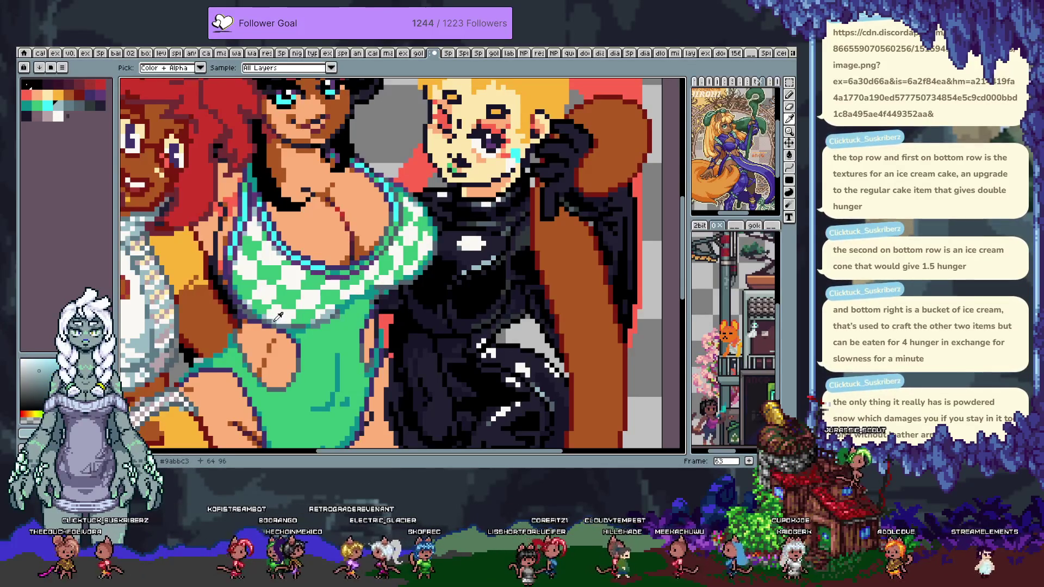
key("b")
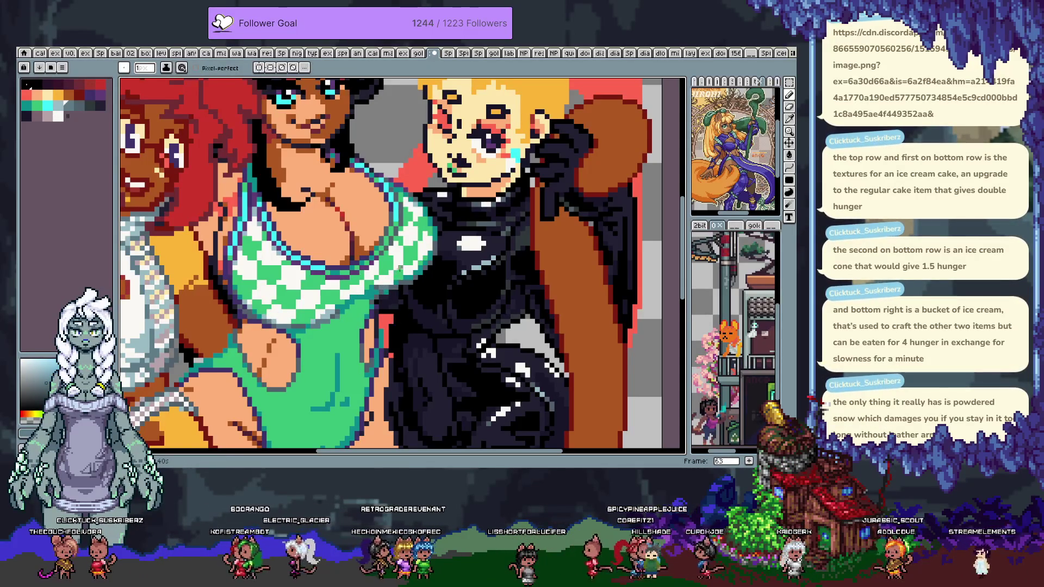
key("i")
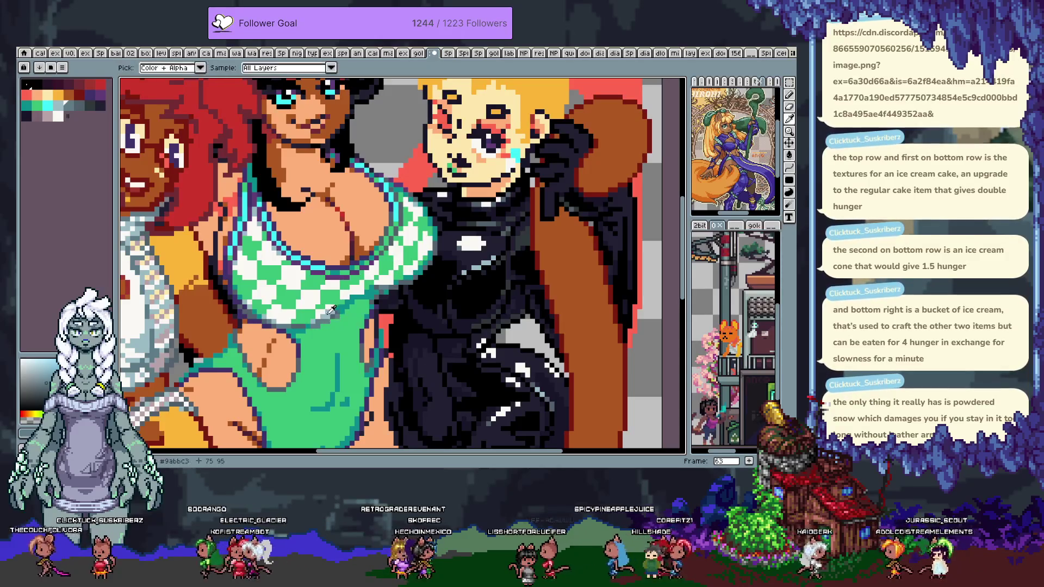
key("b")
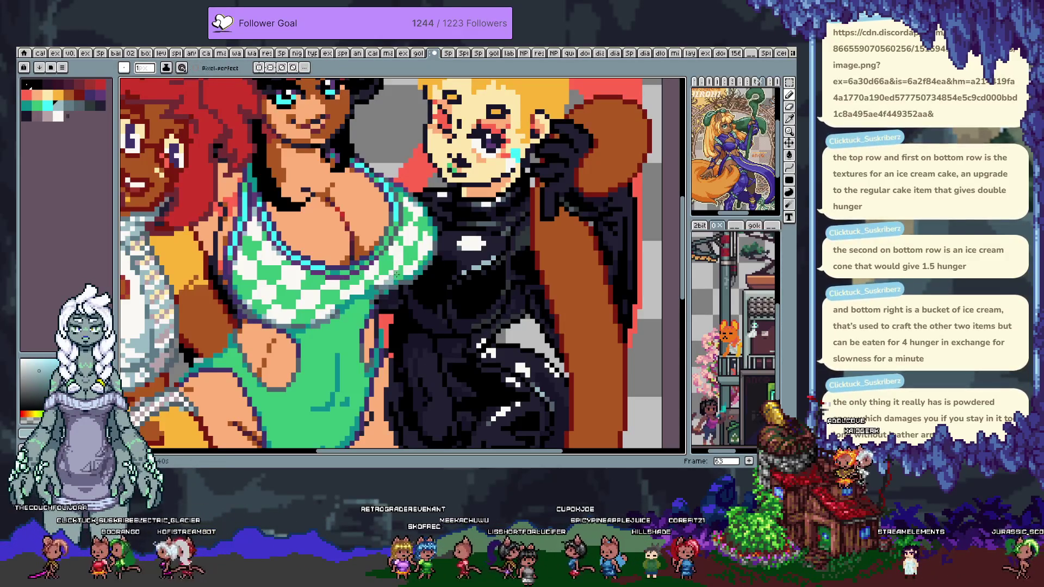
key("i")
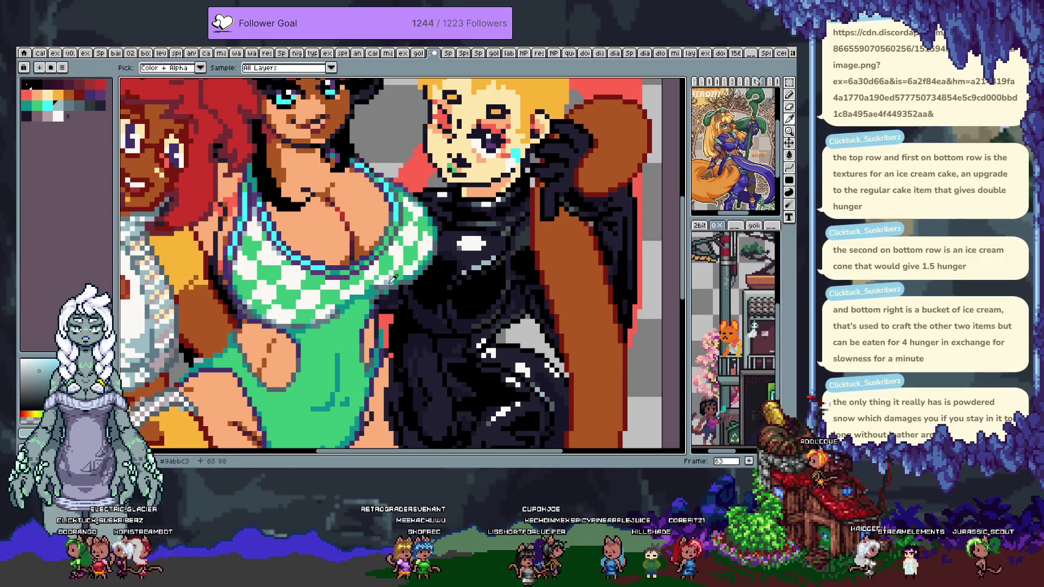
key("b")
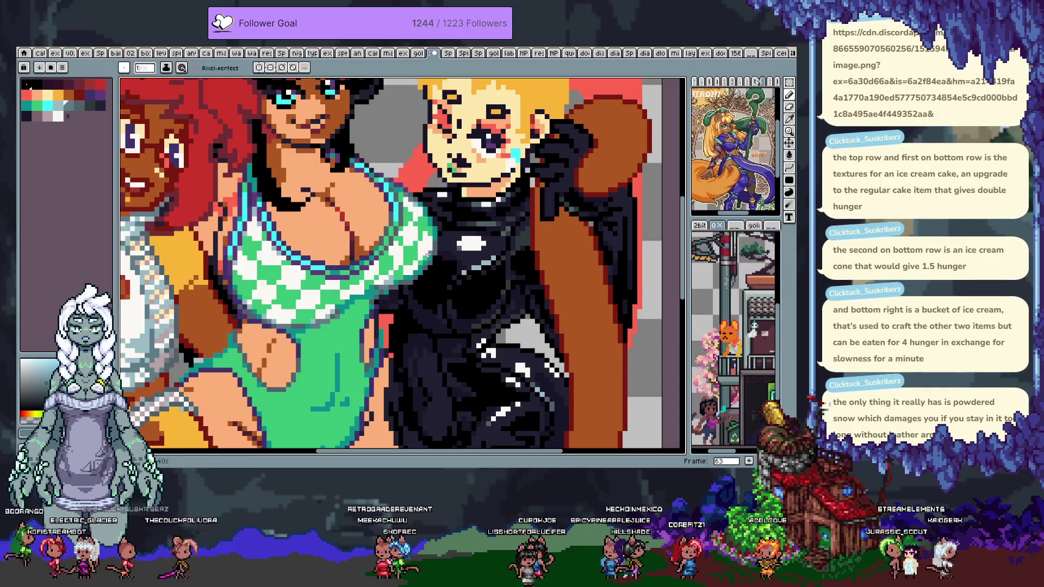
left_click(411, 276, "alt")
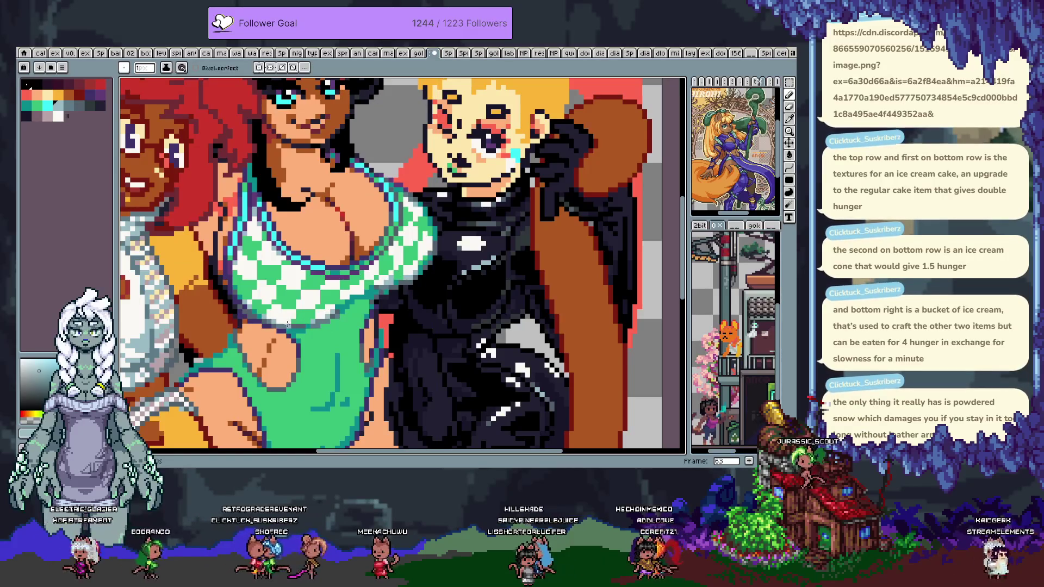
scroll(328, 318, "up", 2)
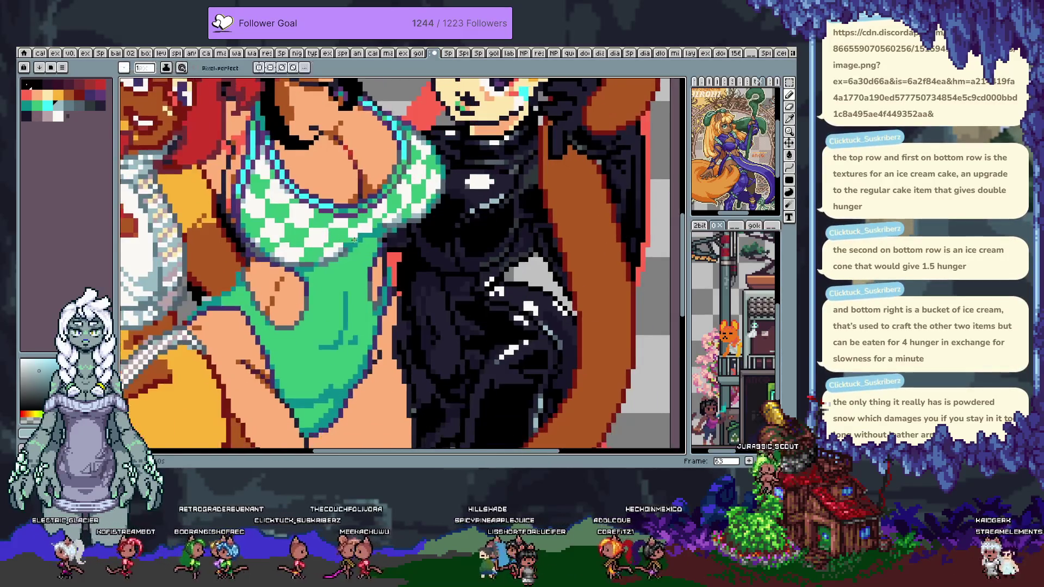
left_click_drag(375, 261, 393, 333)
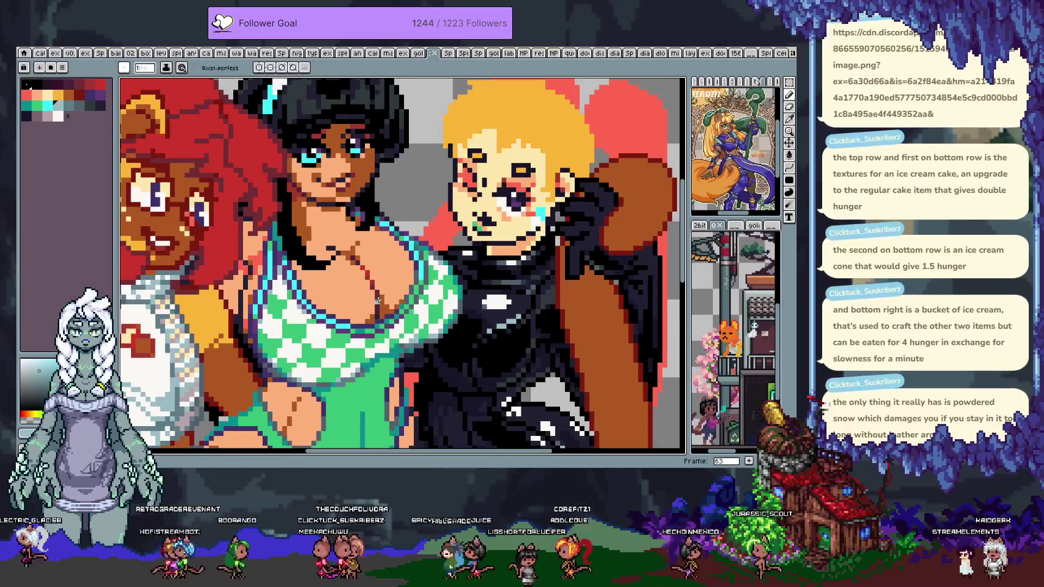
scroll(394, 333, "down", 5)
scroll(393, 332, "up", 2)
scroll(427, 333, "up", 1)
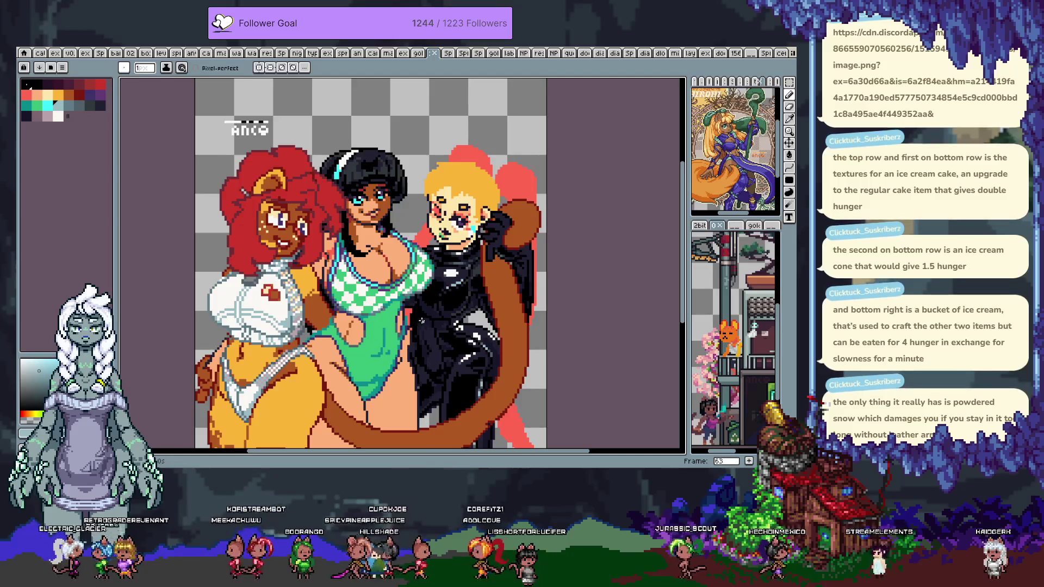
scroll(411, 325, "up", 1)
scroll(400, 320, "up", 1)
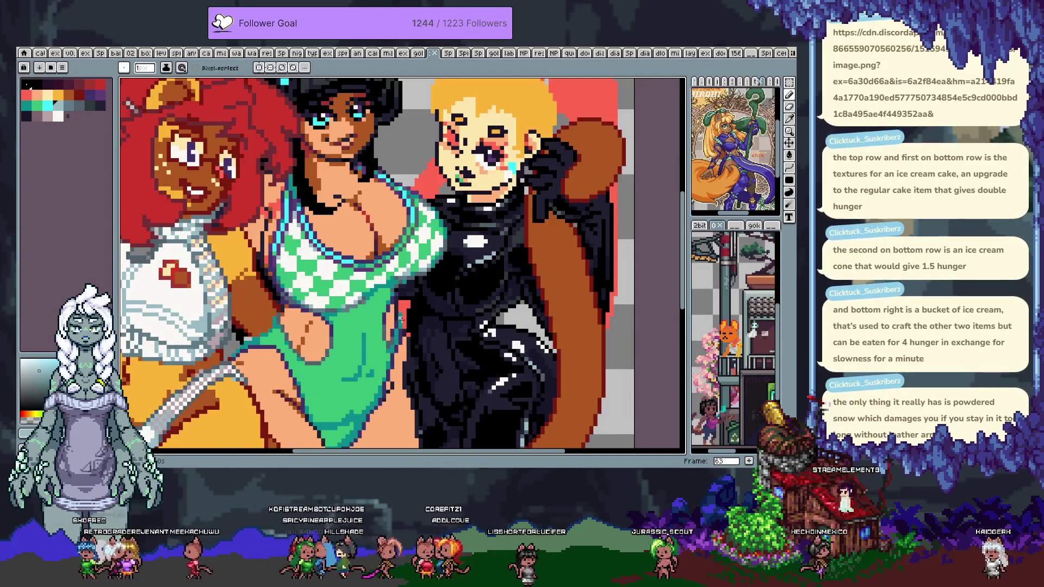
scroll(334, 286, "down", 1)
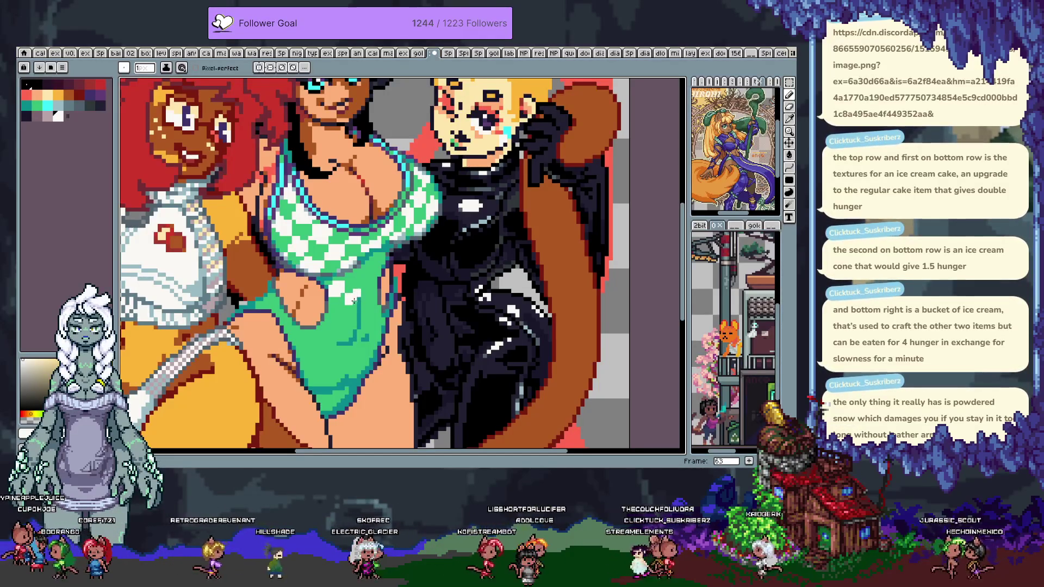
- Undo a stroke and pick the pale checker colour, swimsuit green and warm skin tones
left_click(358, 299, "alt")
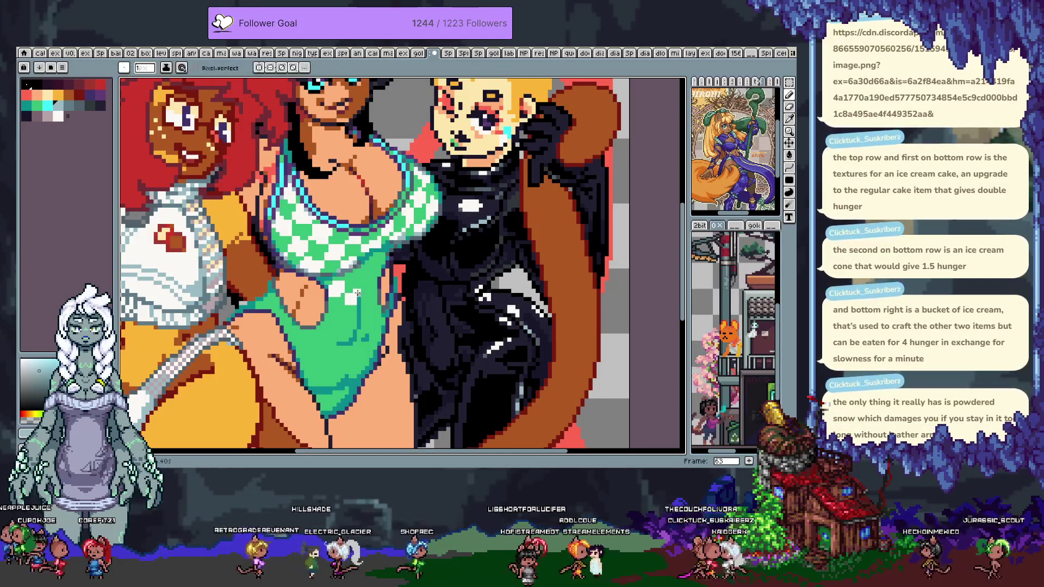
left_click(367, 282, "alt")
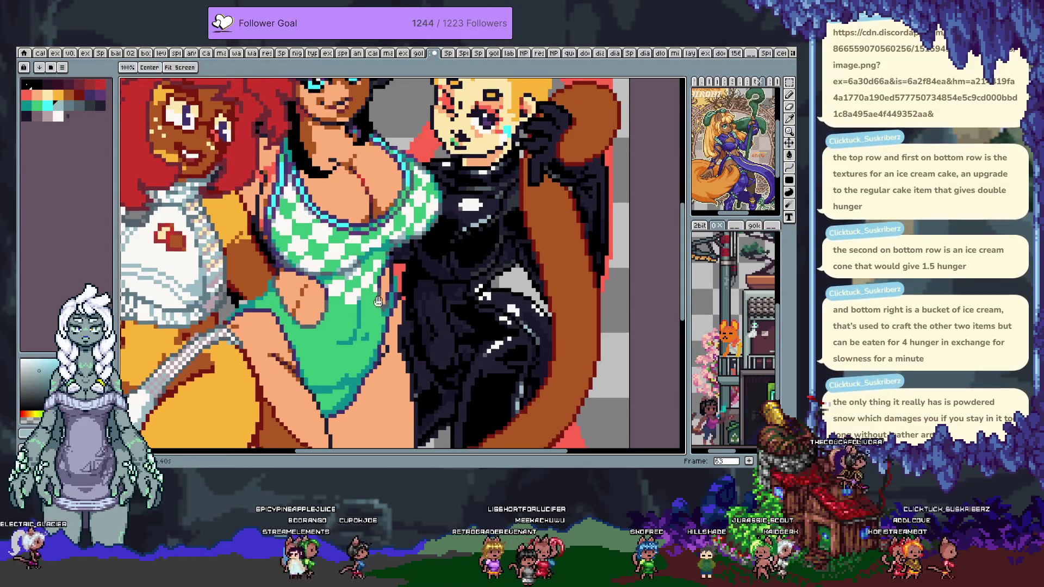
scroll(348, 319, "down", 2)
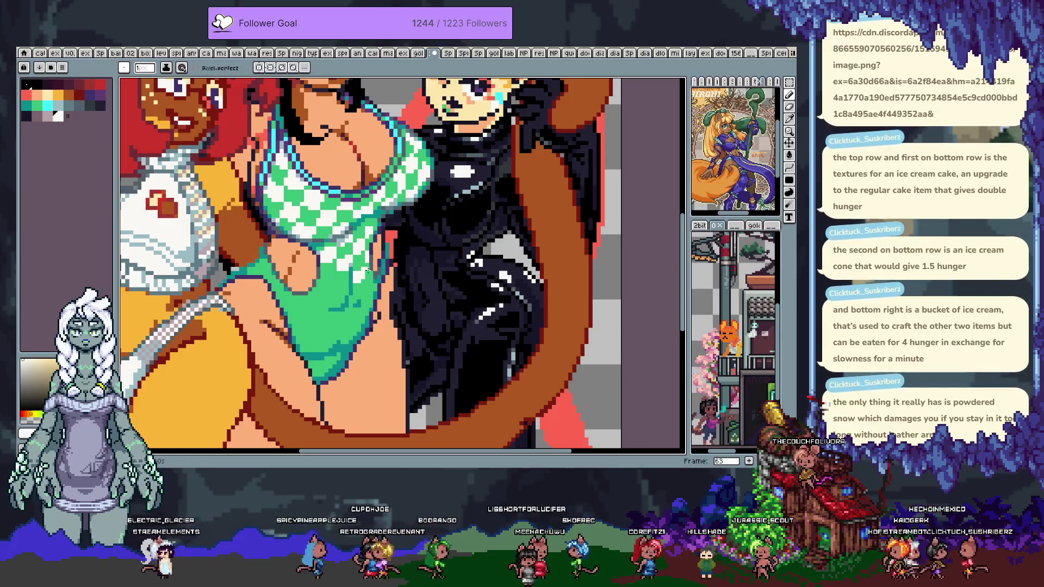
key("ctrl+z")
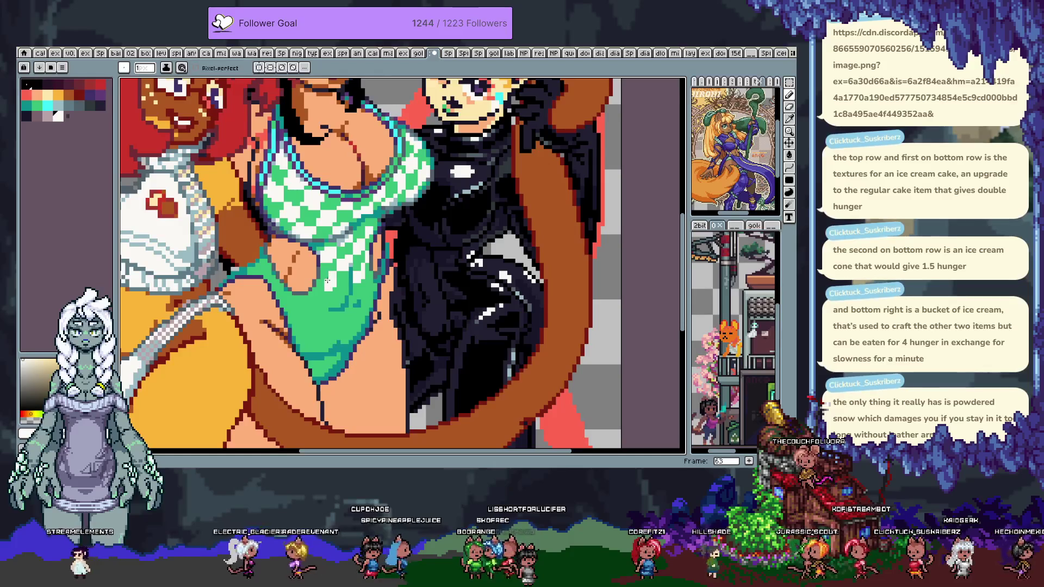
key("x")
key("x")
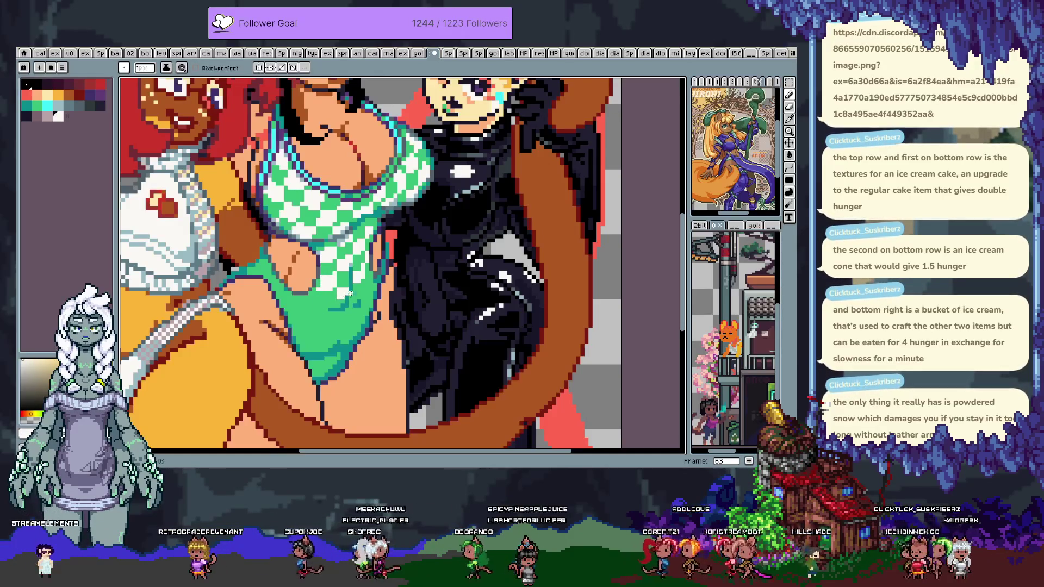
left_click(350, 284, "alt")
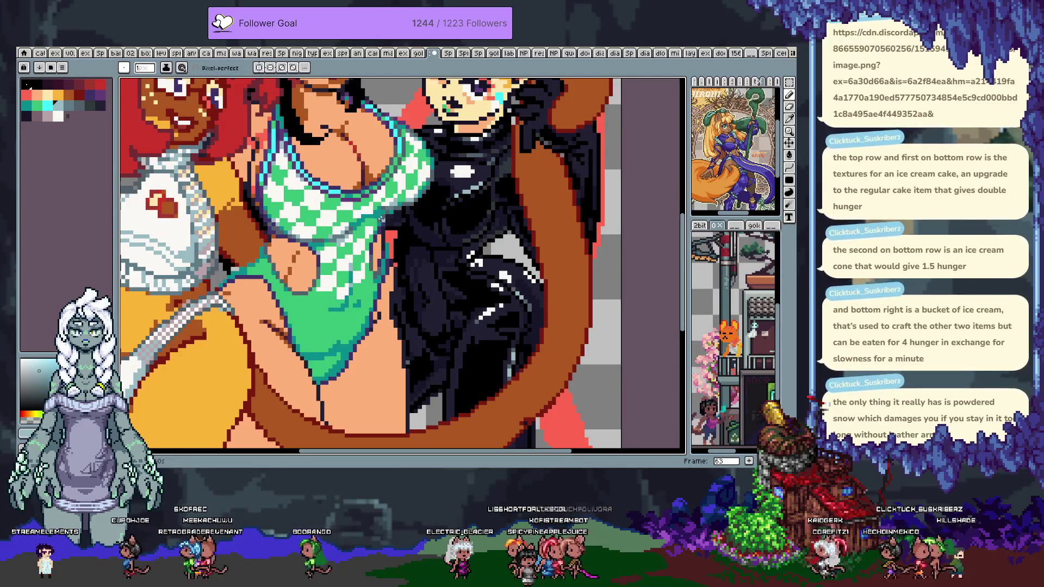
left_click(361, 229, "alt")
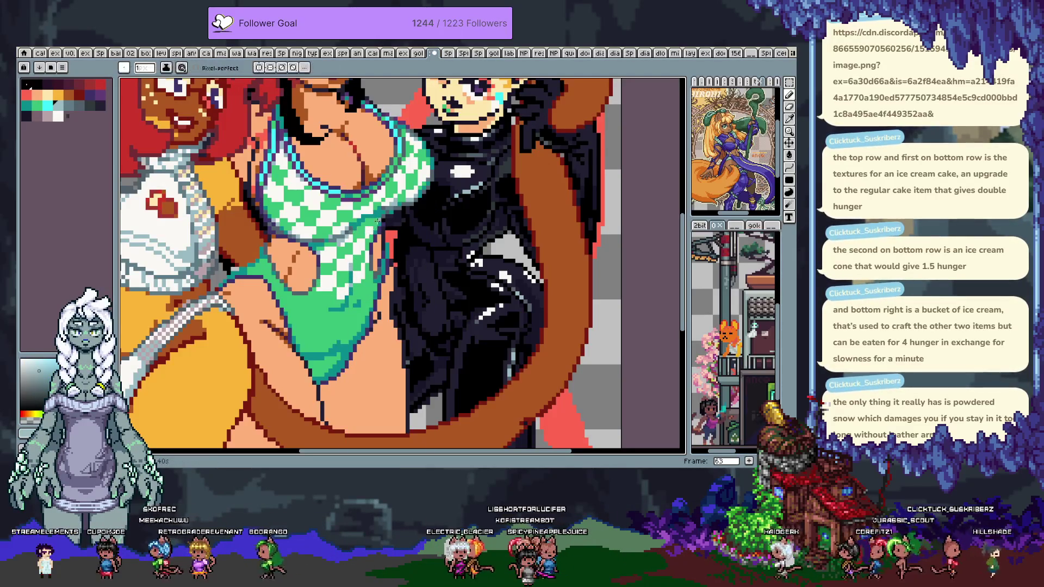
left_click(370, 223, "alt")
left_click(373, 221, "alt")
mouse_move(388, 211)
left_mouse_down()
mouse_move(390, 241)
mouse_move(380, 203)
left_mouse_up()
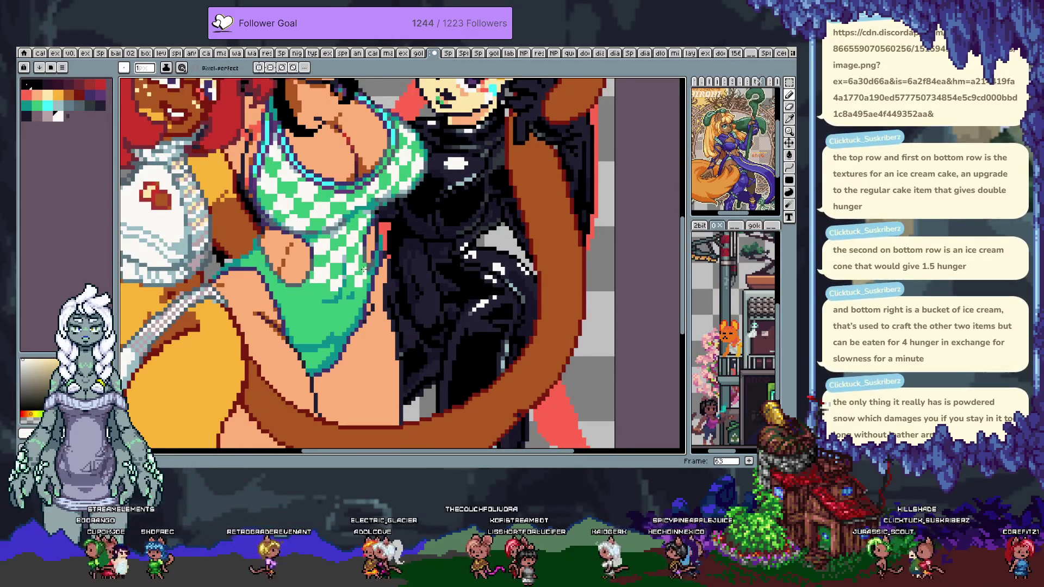
- Extend the white checker down the lower swimsuit, sampling skin and light shades along the way
left_click(348, 293, "alt")
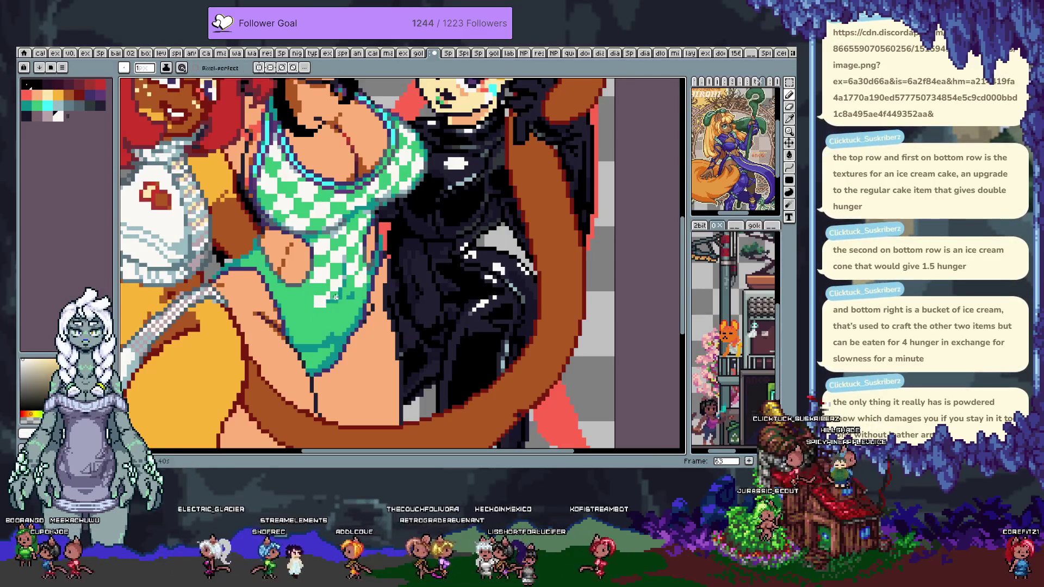
left_click(321, 307, "alt")
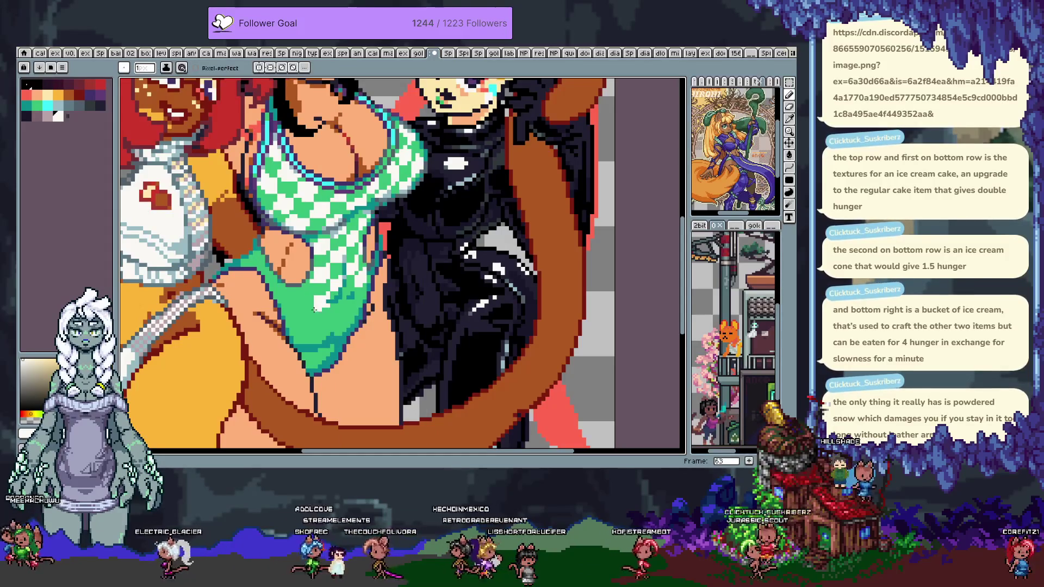
key("alt")
left_click(348, 272, "alt")
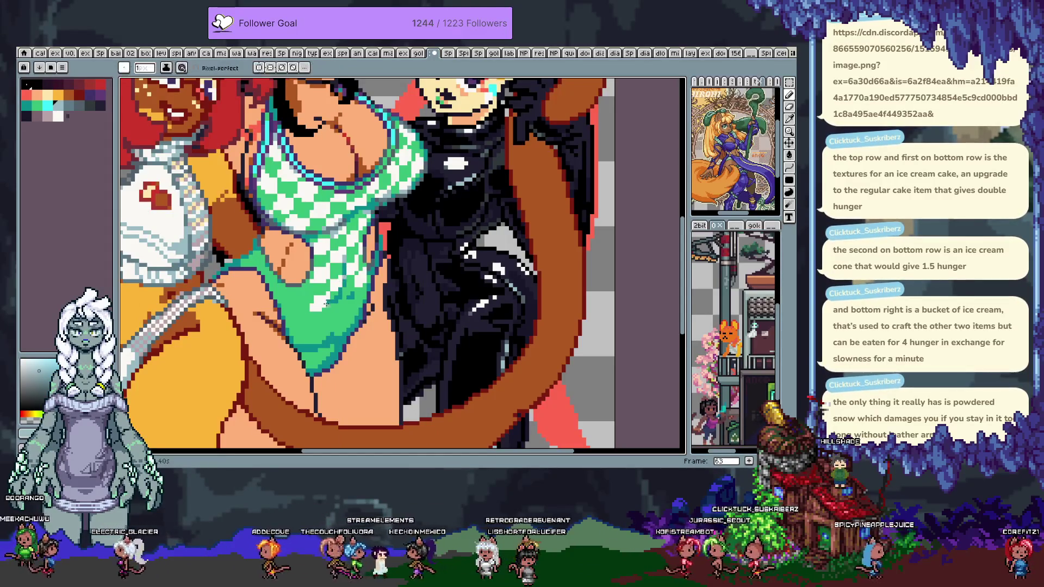
scroll(308, 317, "up", 2)
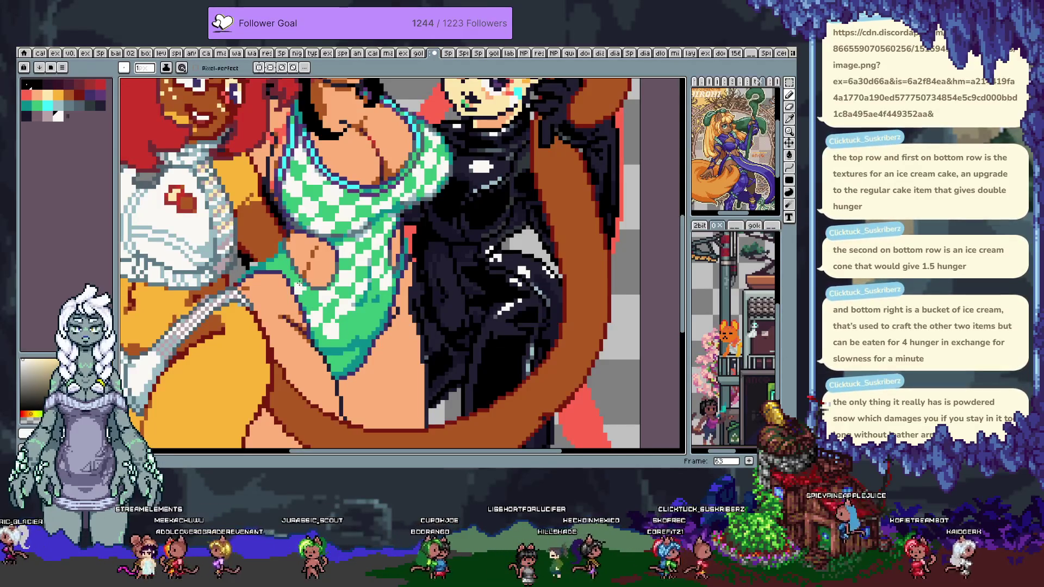
key("ctrl")
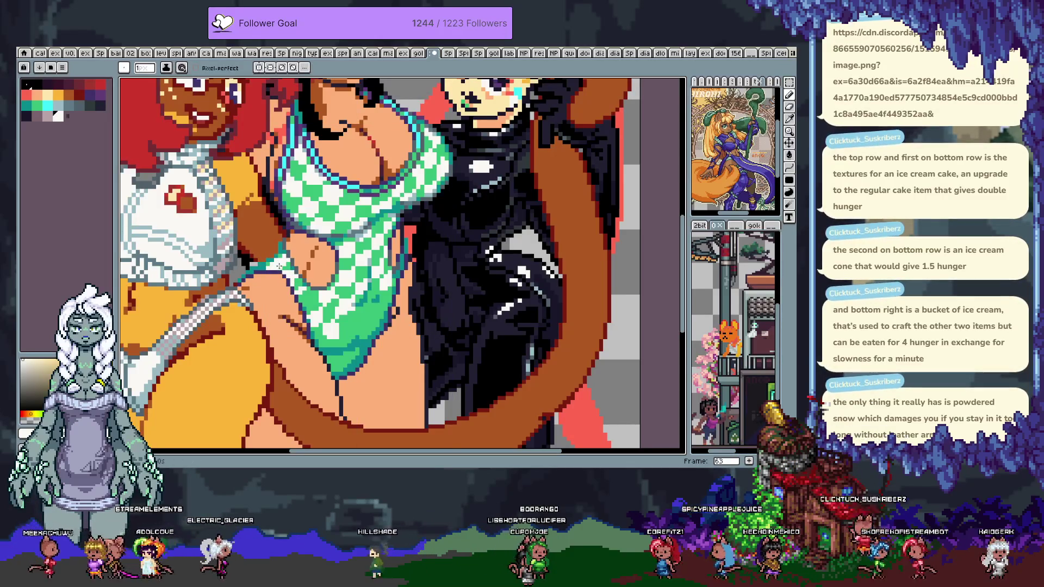
left_click(308, 284, "alt")
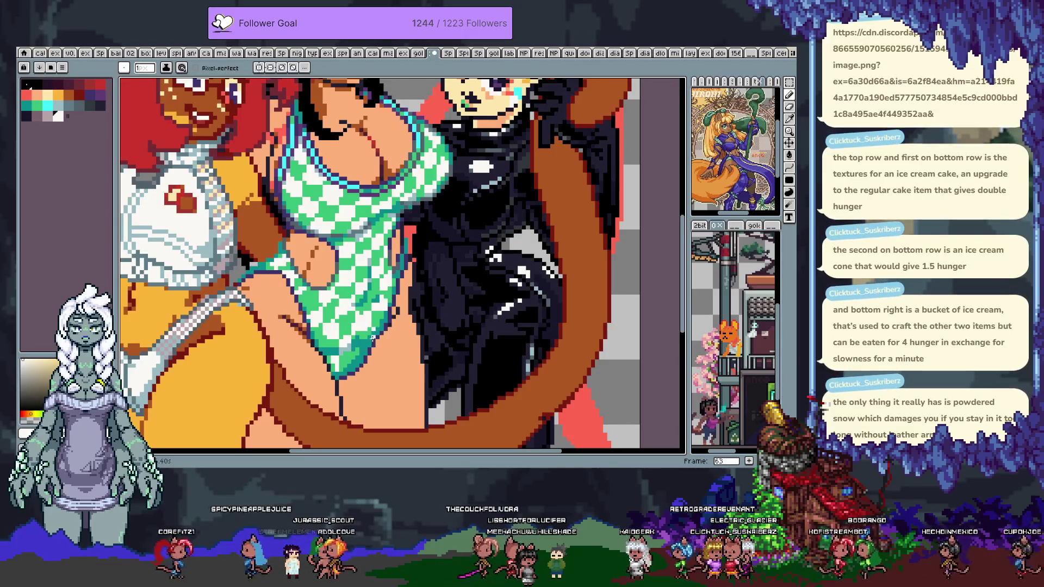
left_click(359, 345, "alt")
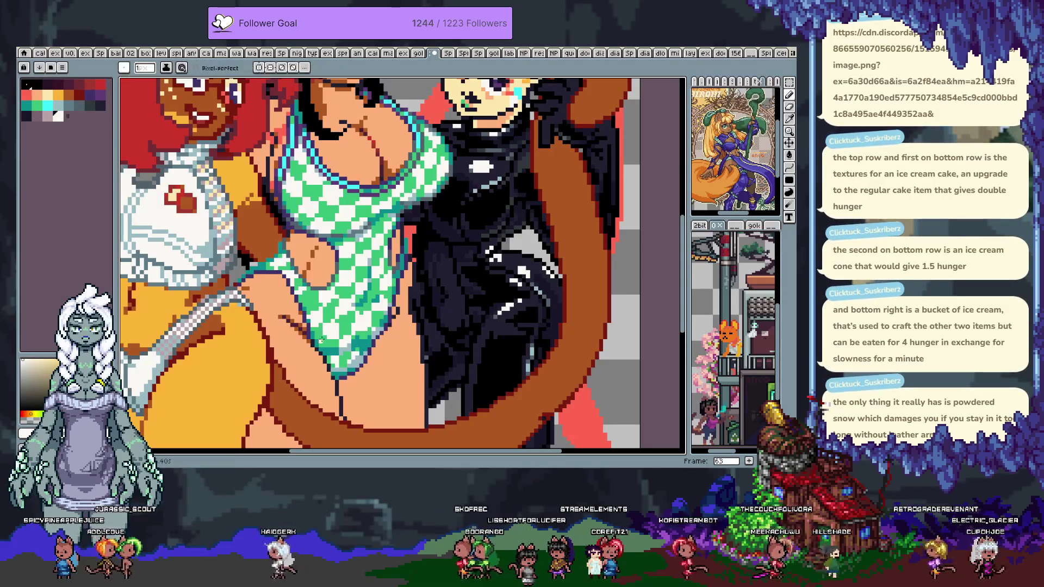
left_click(321, 354, "alt")
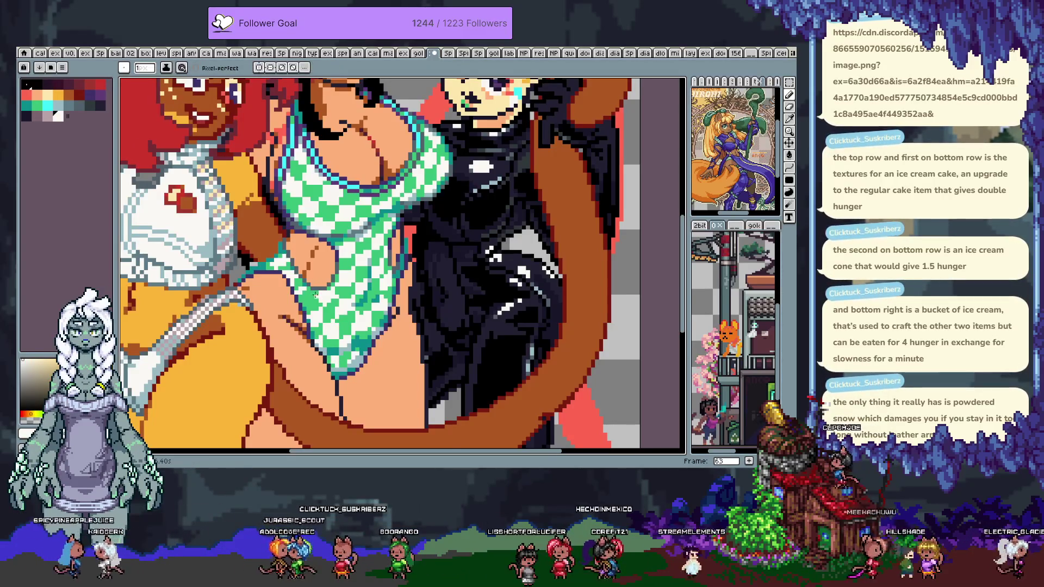
scroll(316, 294, "down", 1)
scroll(381, 287, "up", 1)
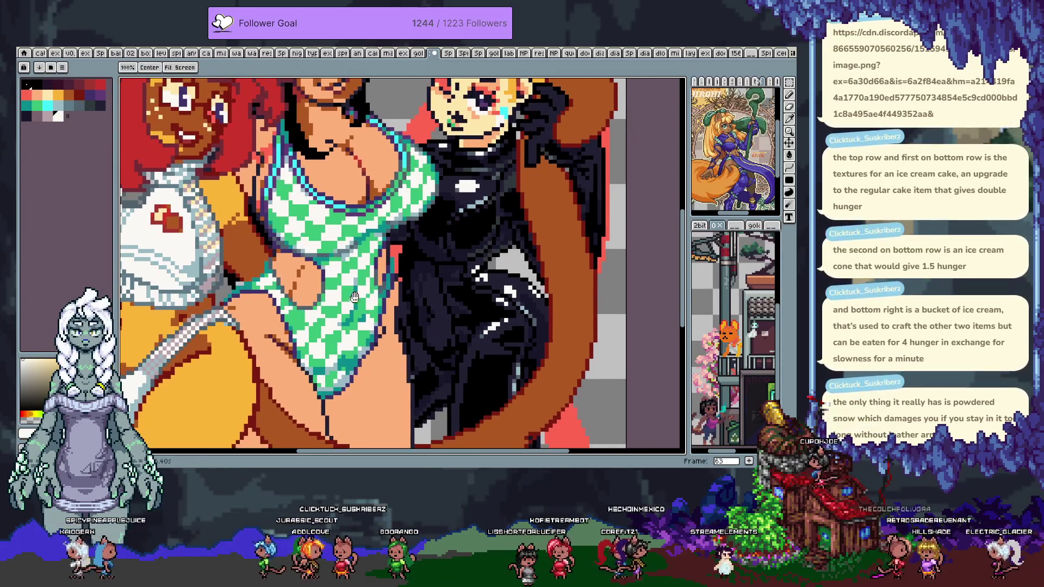
left_click(388, 288, "alt")
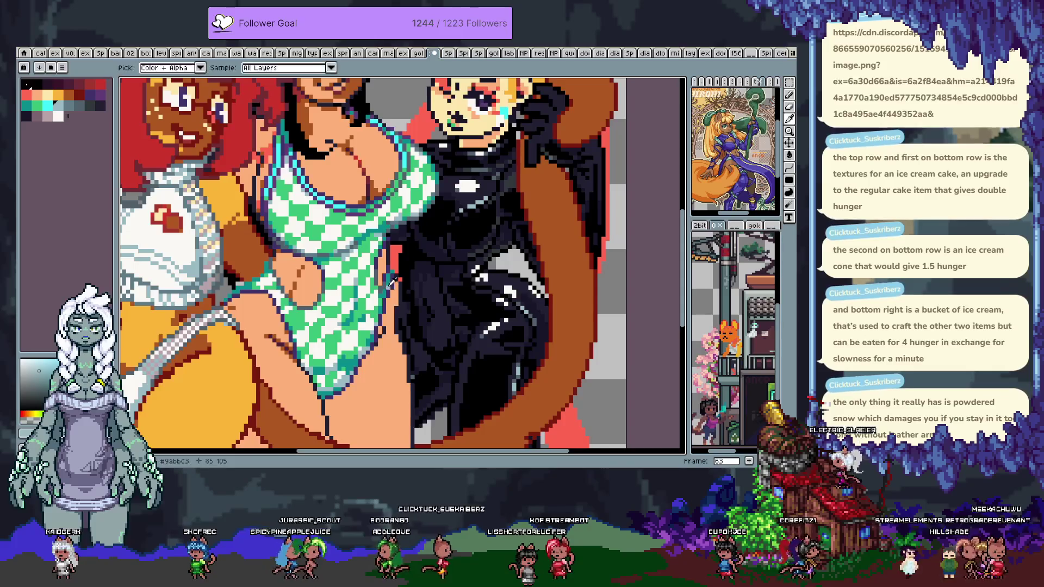
key("ctrl+v")
key("b")
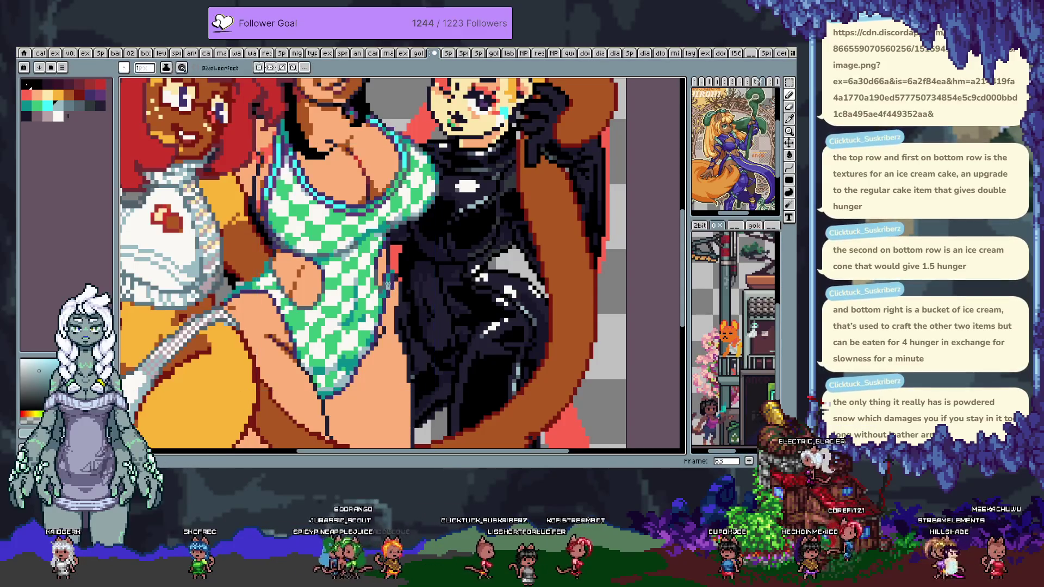
scroll(385, 281, "down", 3)
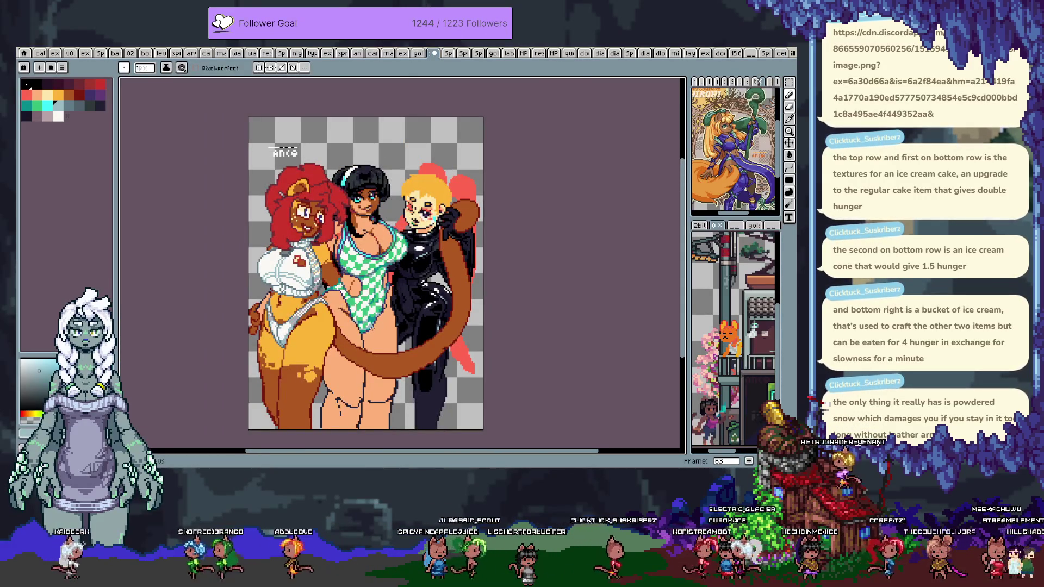
scroll(422, 172, "up", 1)
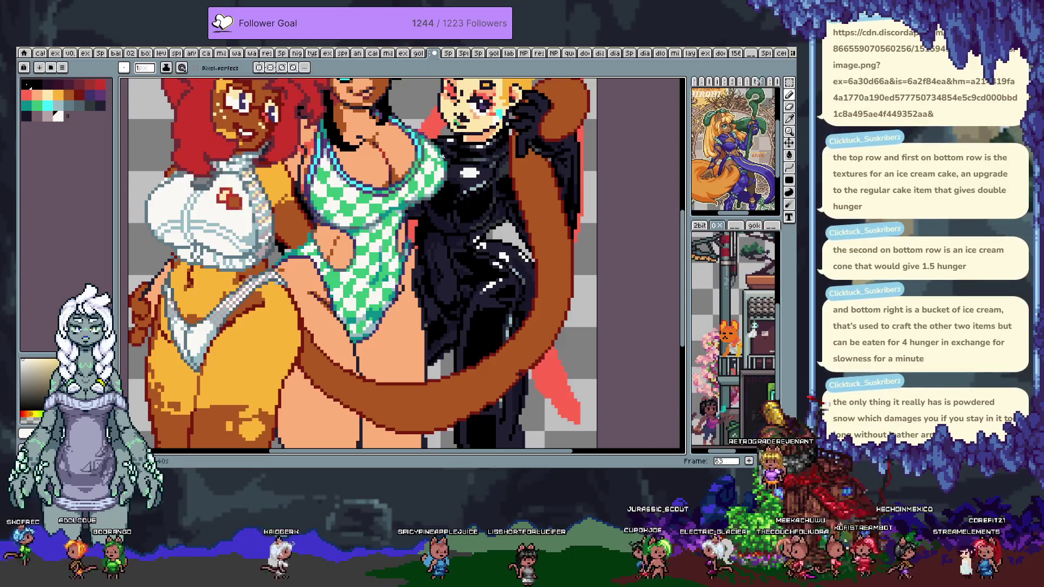
key("i")
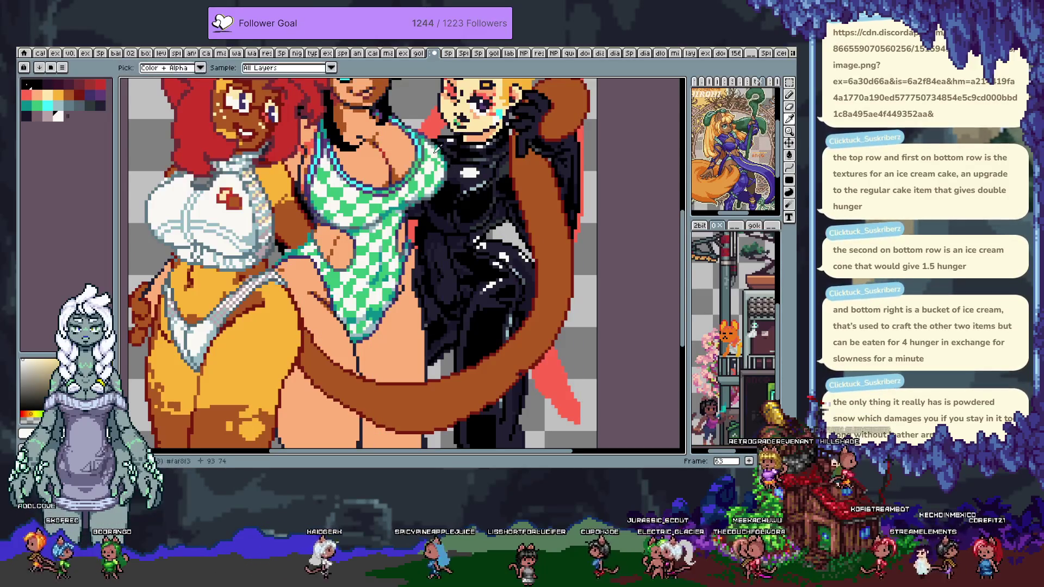
key("b")
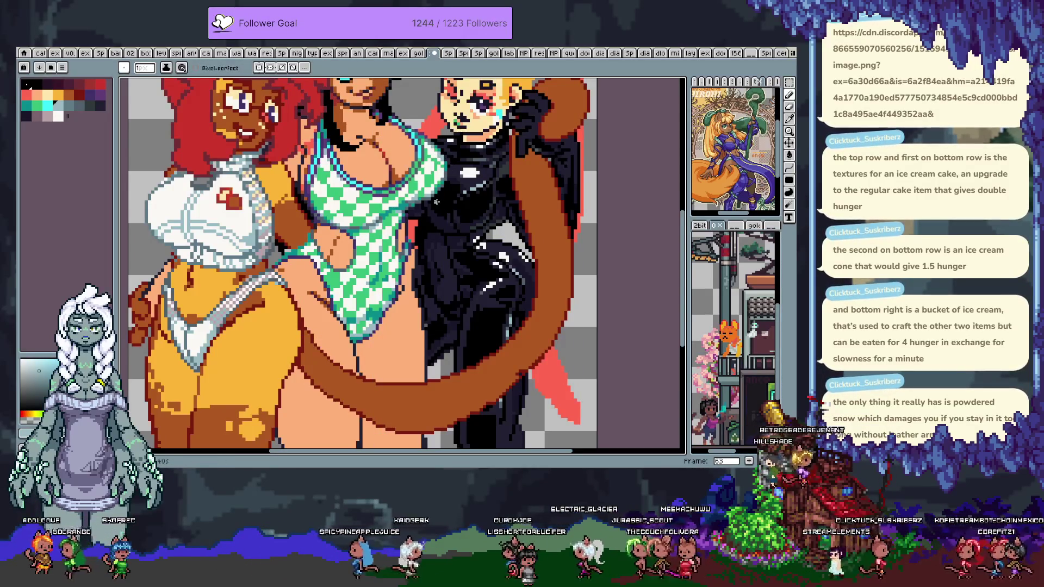
scroll(436, 201, "down", 3)
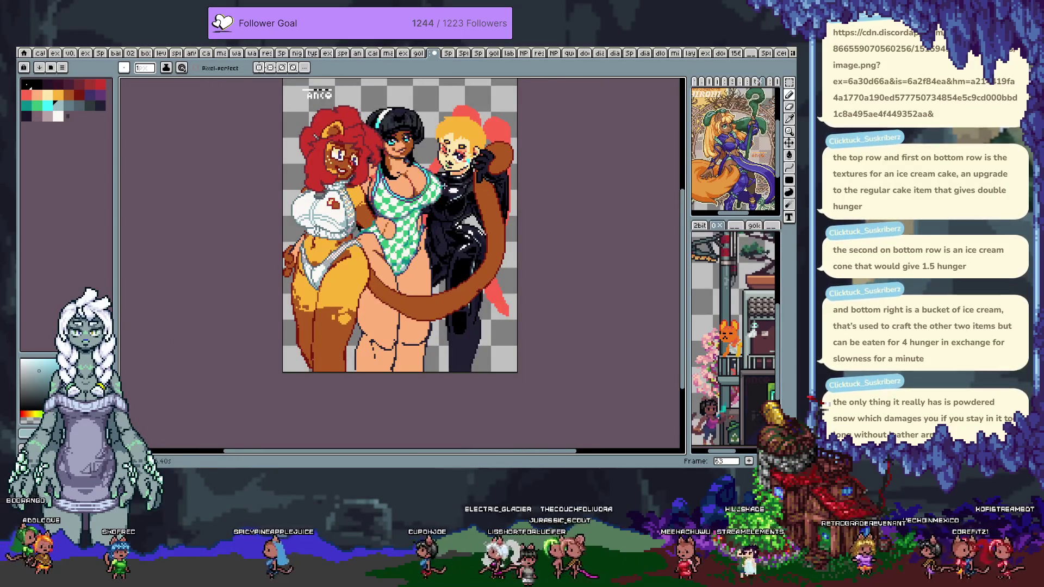
scroll(389, 258, "up", 4)
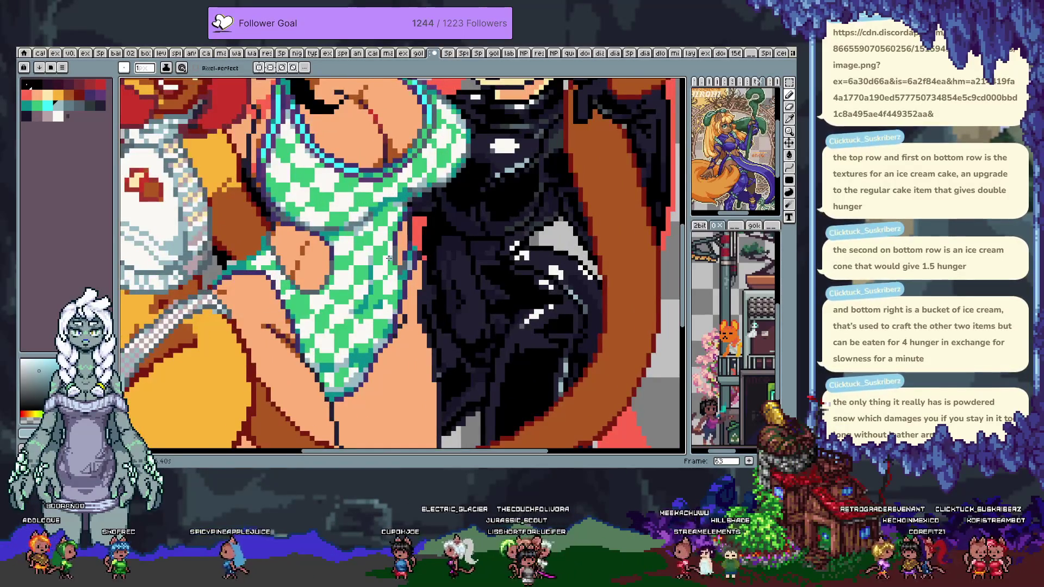
left_click(396, 267, "alt")
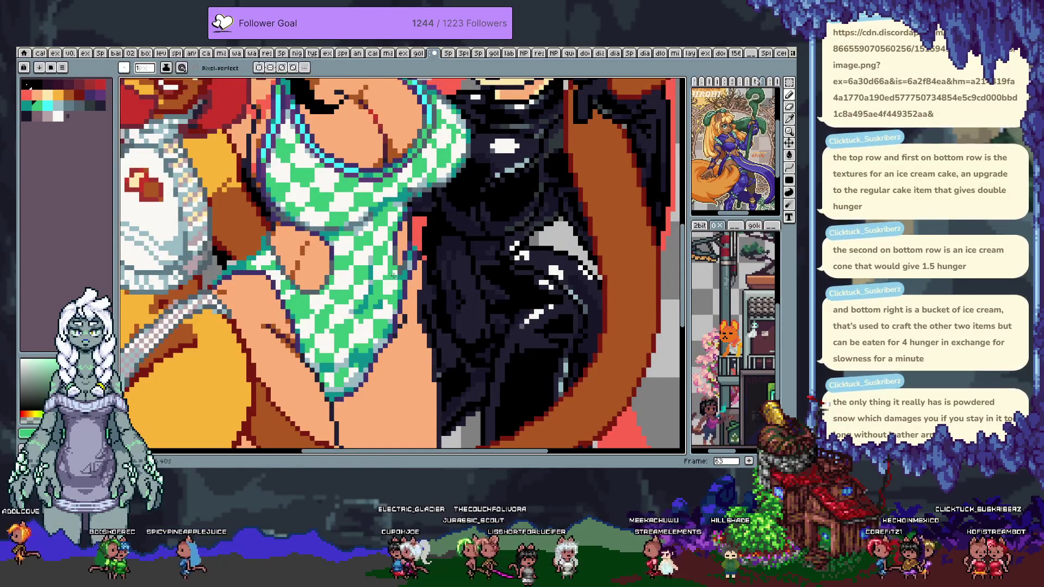
left_click(391, 262, "alt")
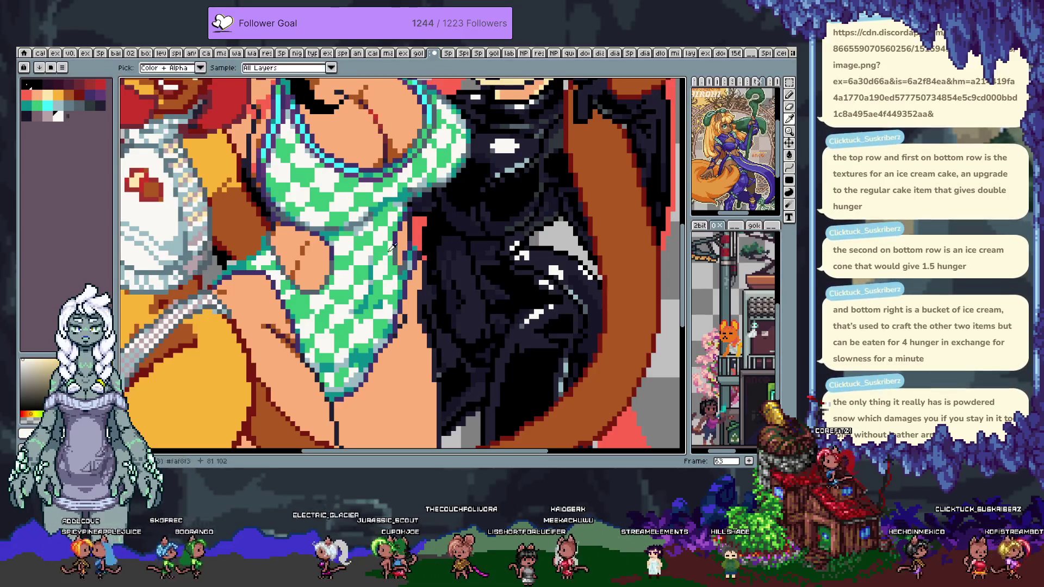
key("b")
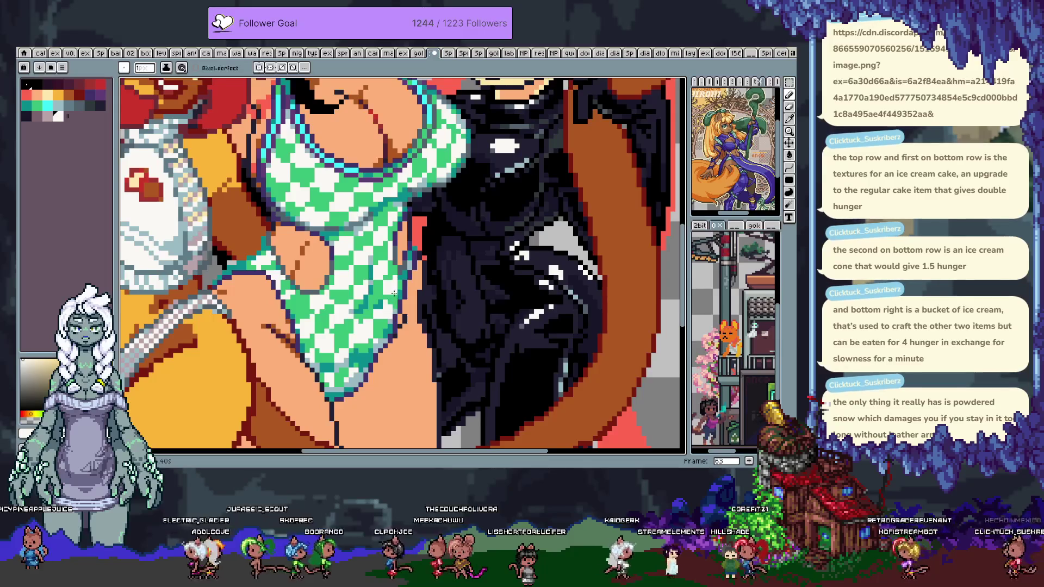
left_click(392, 278, "alt")
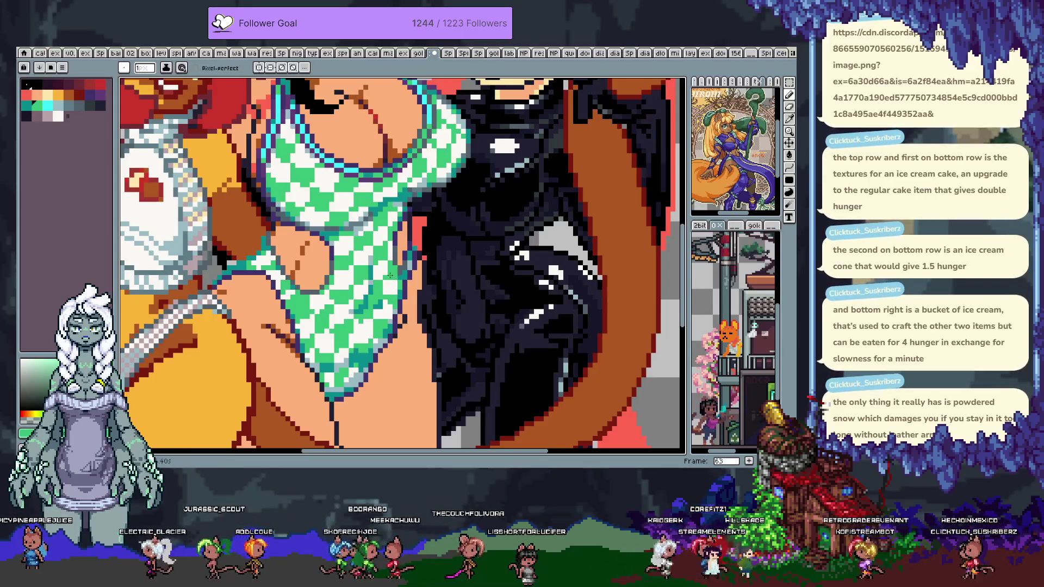
left_click(391, 282, "alt")
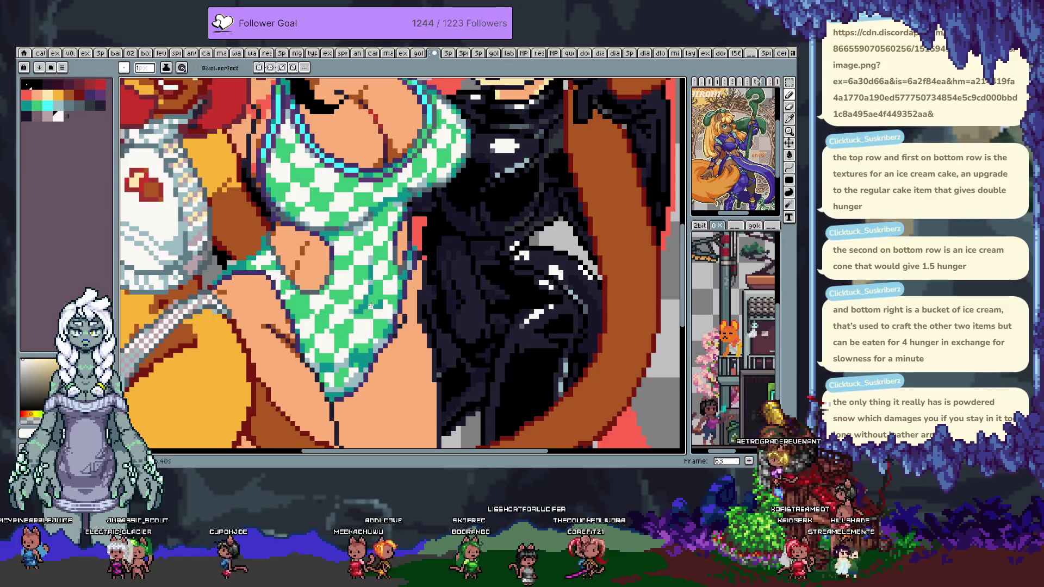
scroll(375, 263, "down", 4)
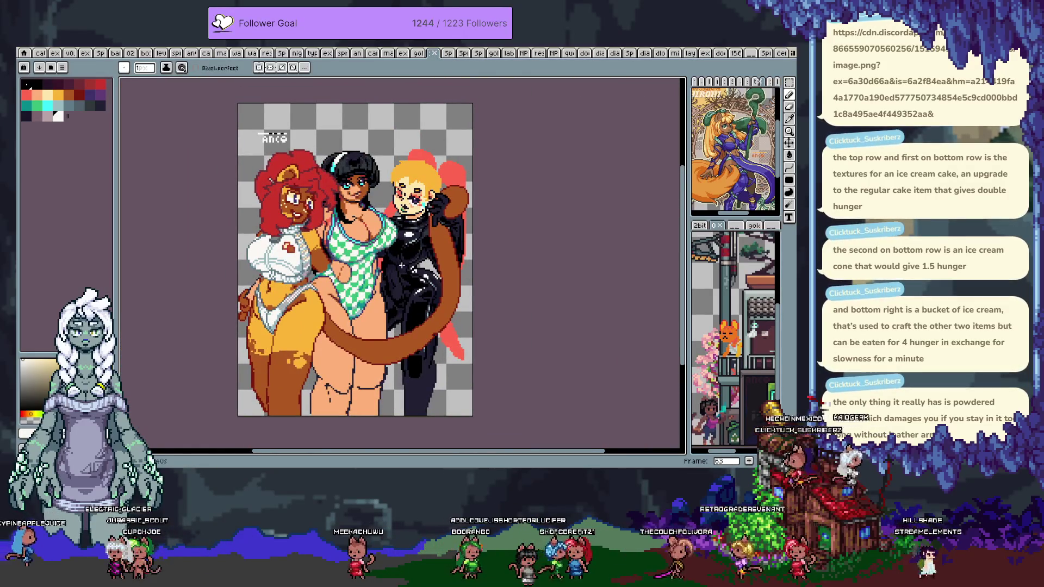
scroll(401, 263, "up", 1)
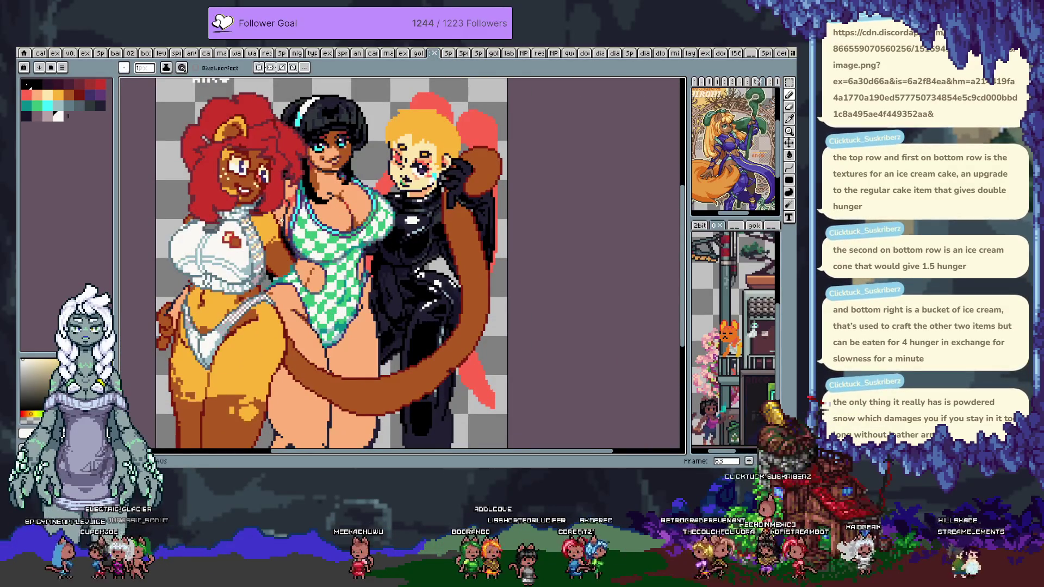
- Bucket-fill the swimsuit checks orange, compare with undo and redo, then undo the orange fills
left_click(59, 94)
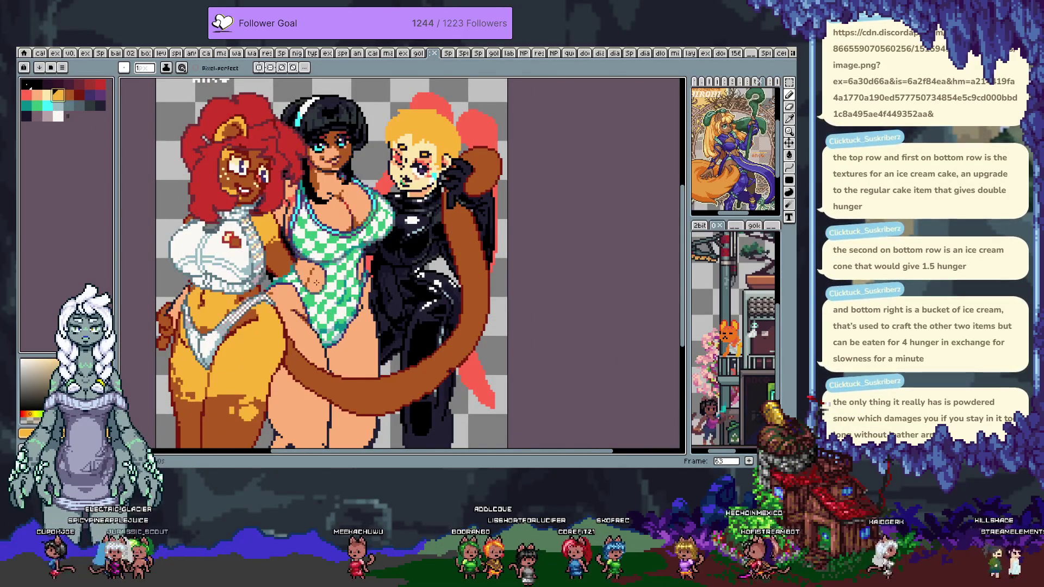
scroll(333, 293, "up", 1)
key("g")
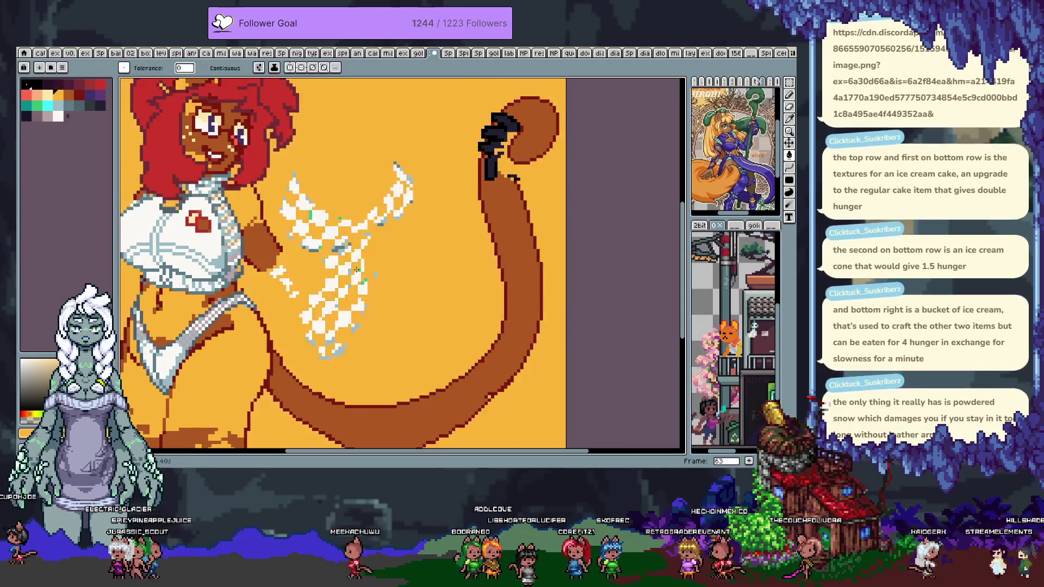
left_click(356, 269)
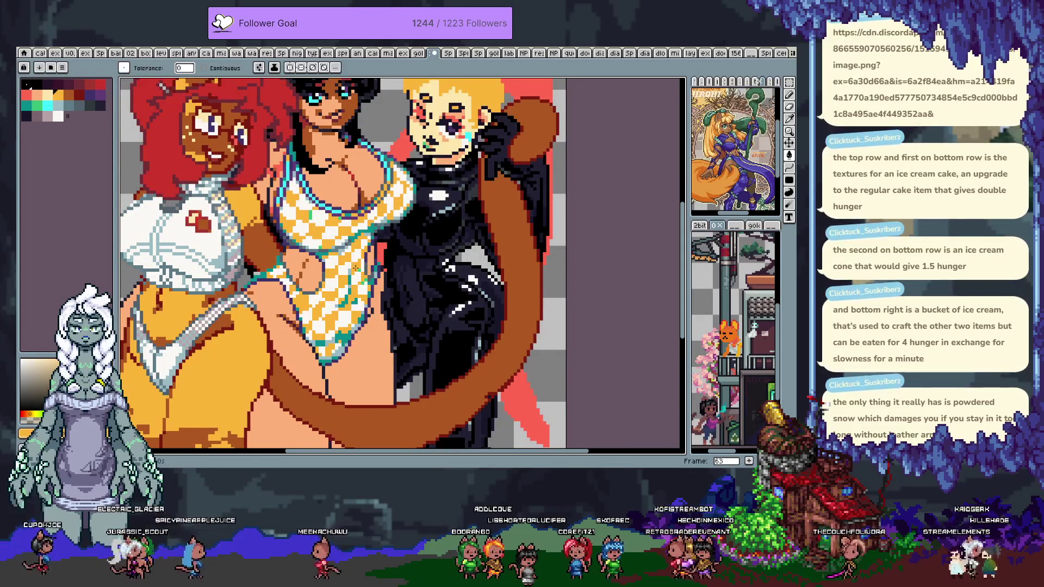
key("ctrl+z")
key("ctrl+y")
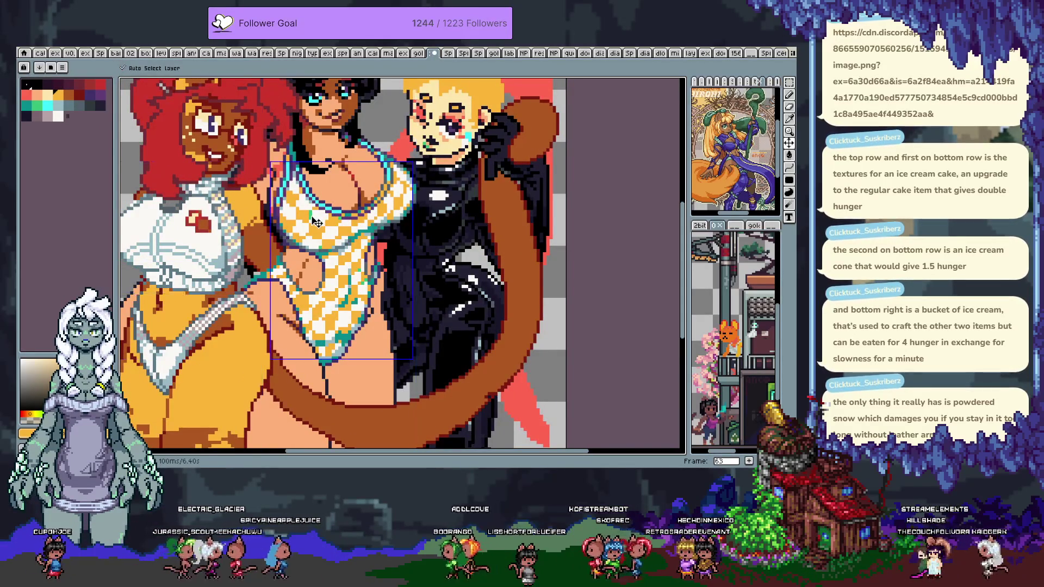
key("i")
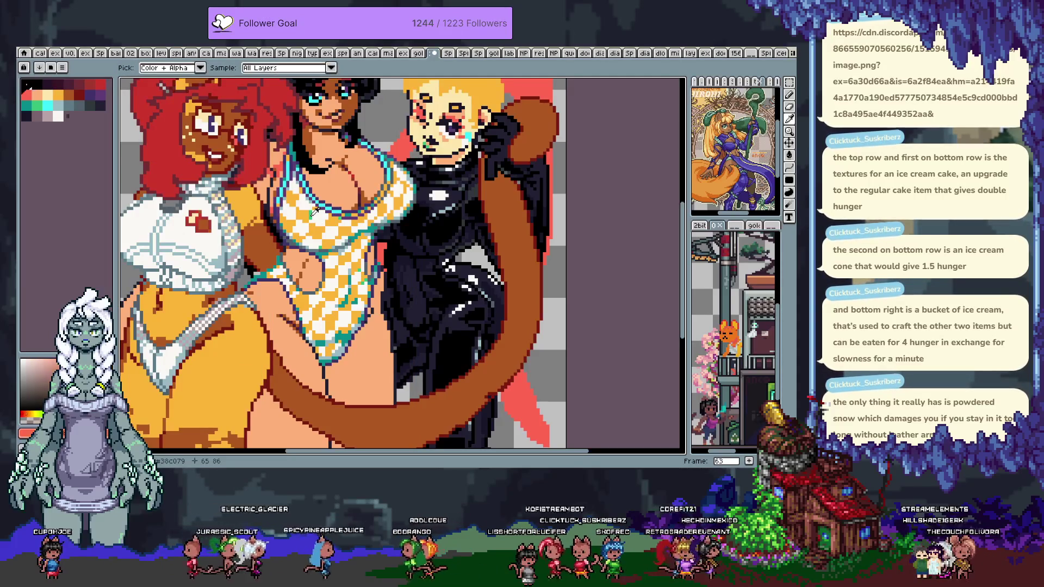
key("g")
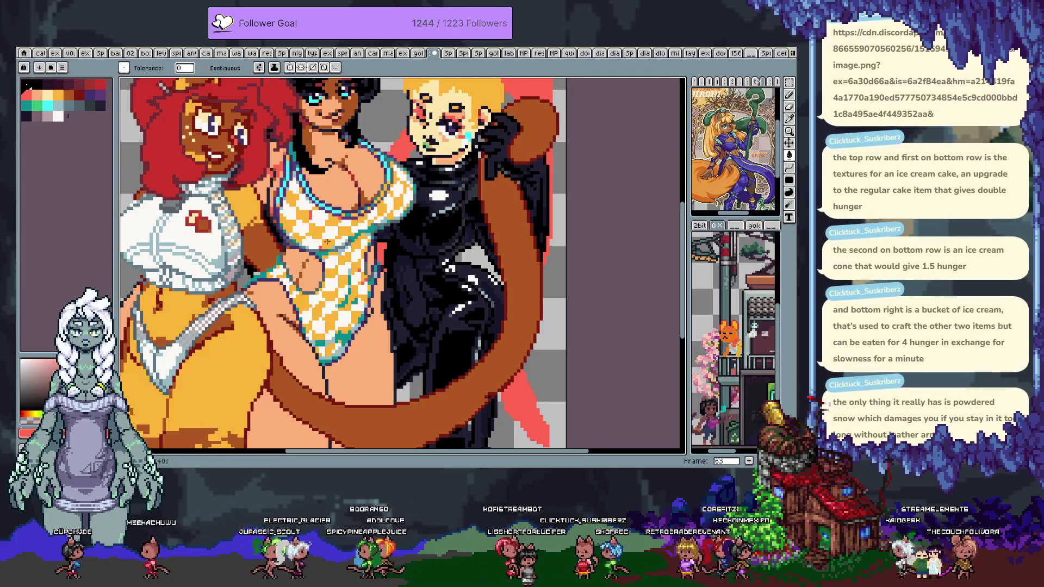
key("ctrl+z")
key("v")
key("g")
- Try a red fill on the swimsuit's teal outline, undo it, and move to frame 64
left_click(371, 231)
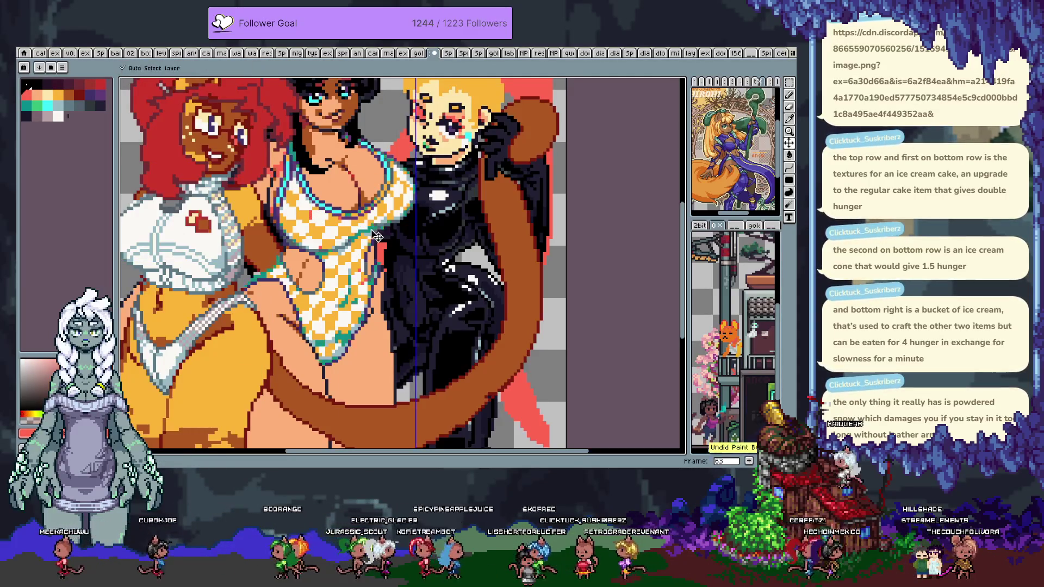
scroll(371, 230, "down", 3)
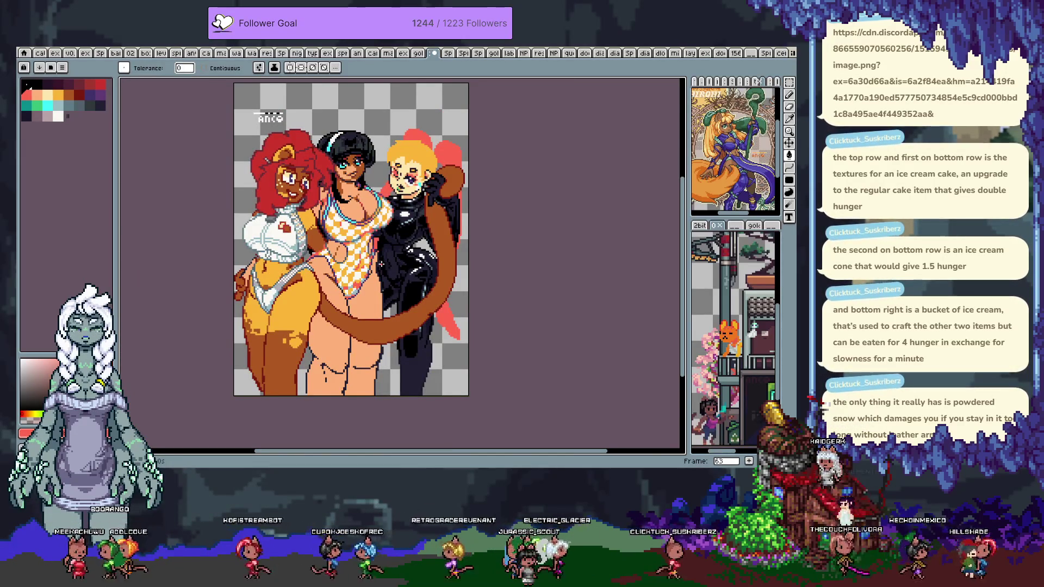
key("v")
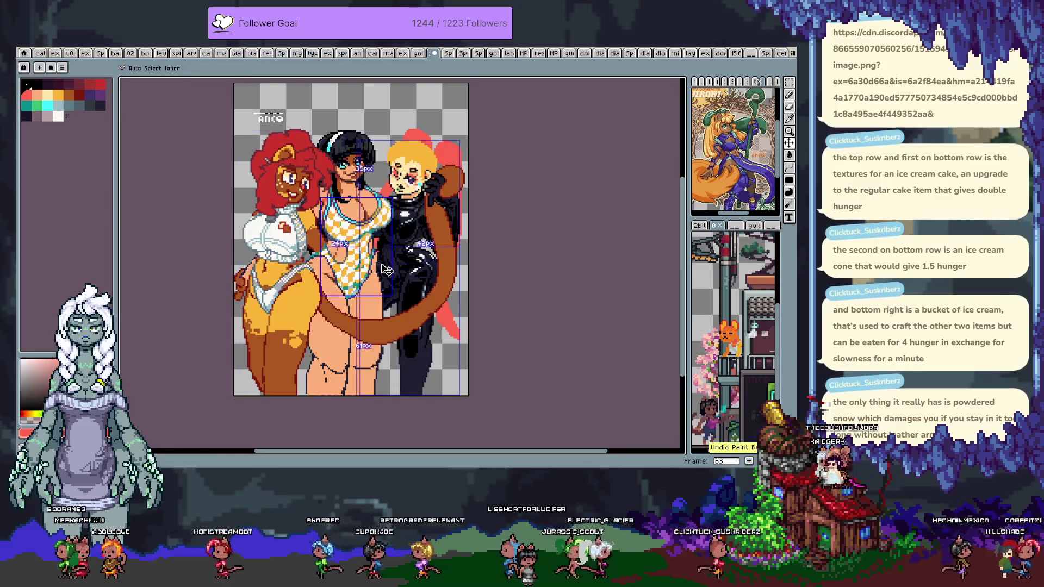
key("ctrl+y")
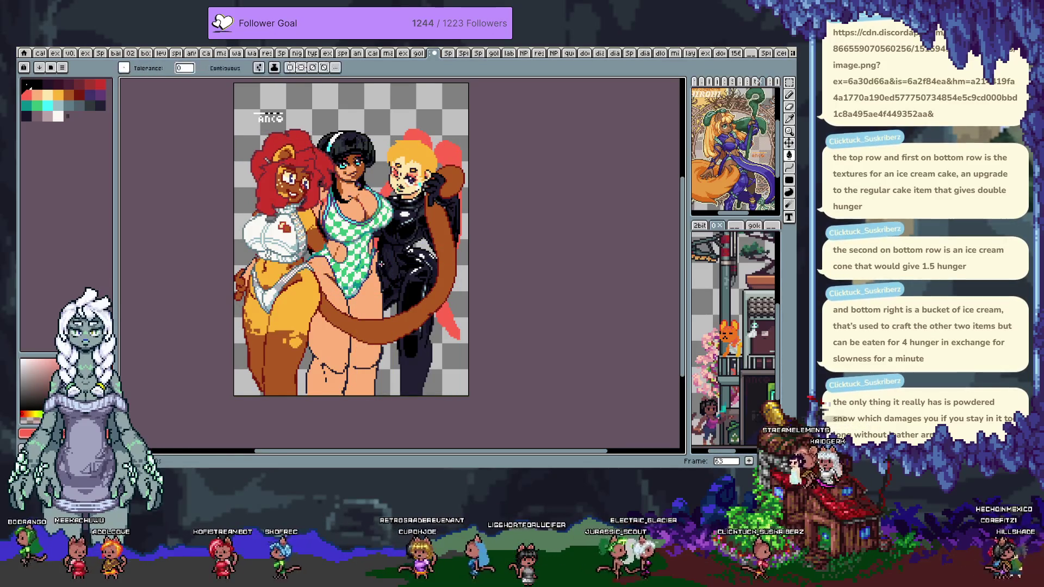
key("i")
key("w")
key("Tab")
key("Tab")
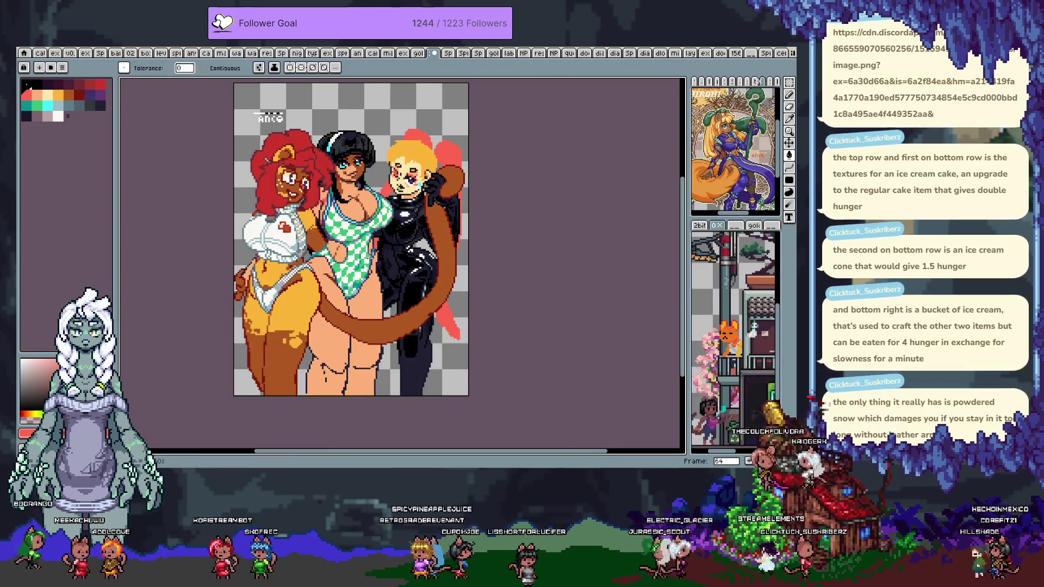
scroll(376, 249, "up", 2)
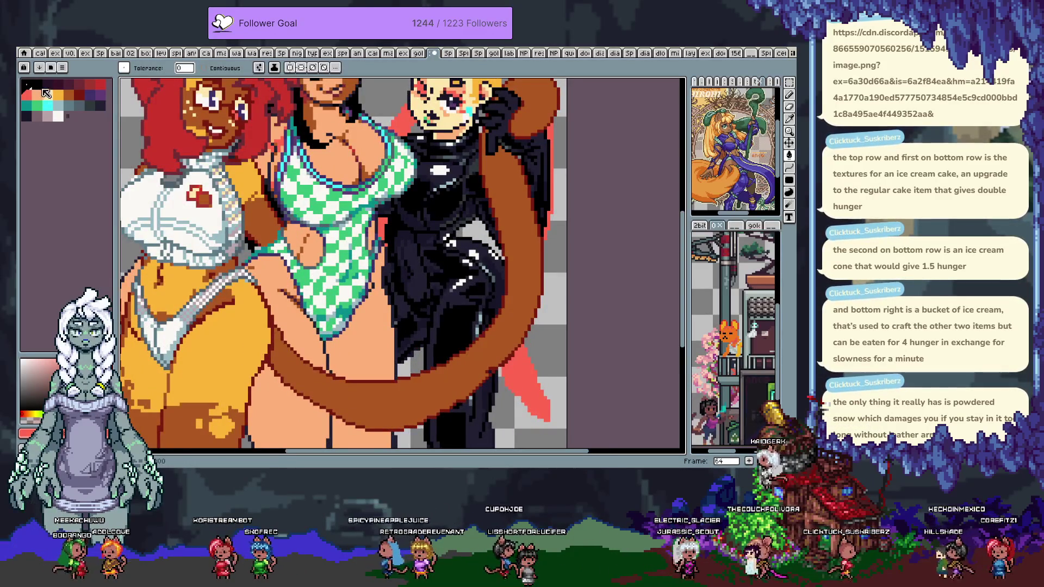
left_click(379, 204, "alt")
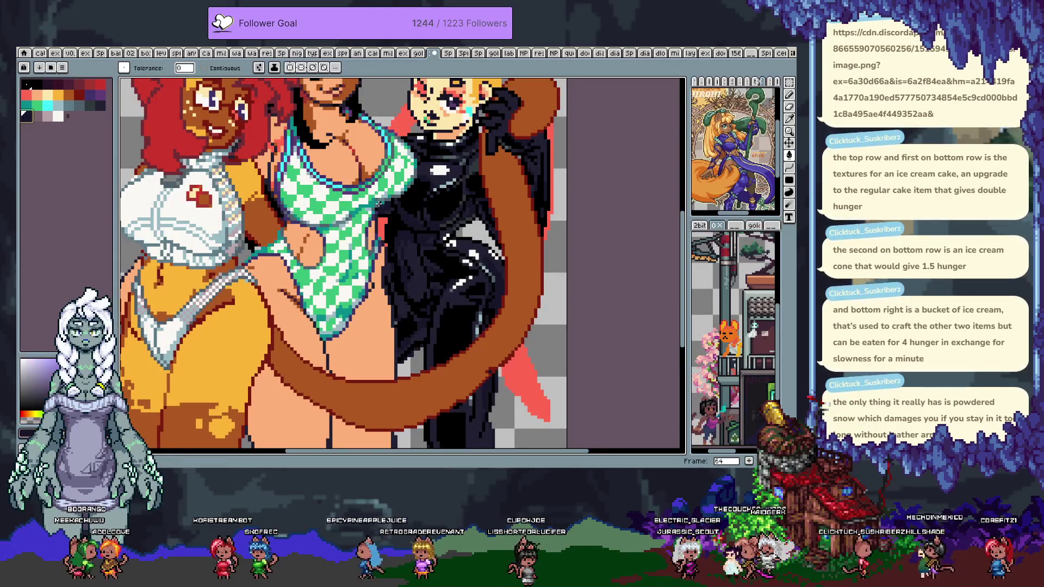
- Try filling the swimsuit black and then solid dark navy, undoing the first fill
left_click(332, 207)
key("ctrl+z")
key("ctrl+z")
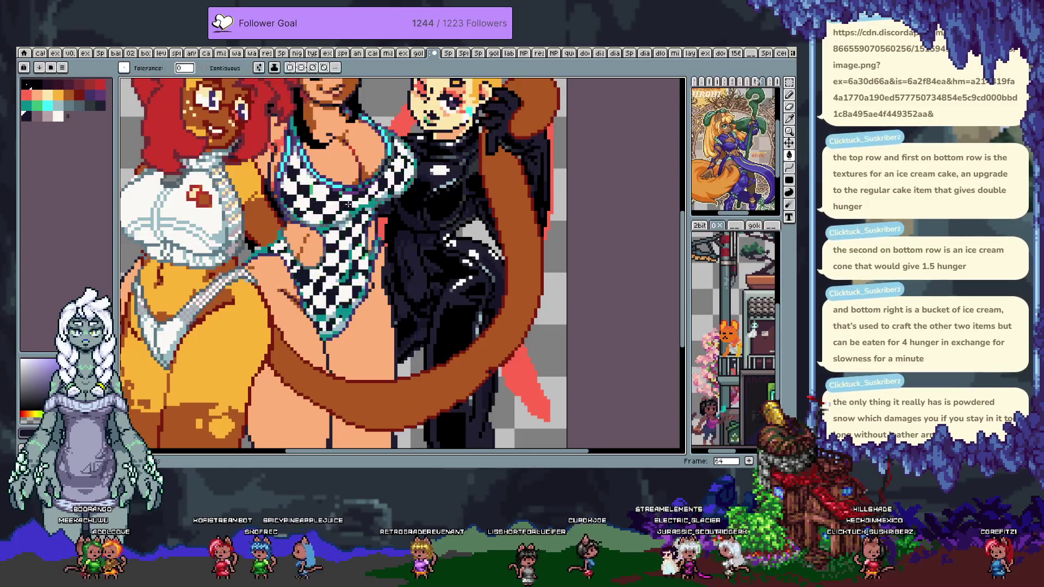
scroll(347, 205, "up", 2)
key("Tab")
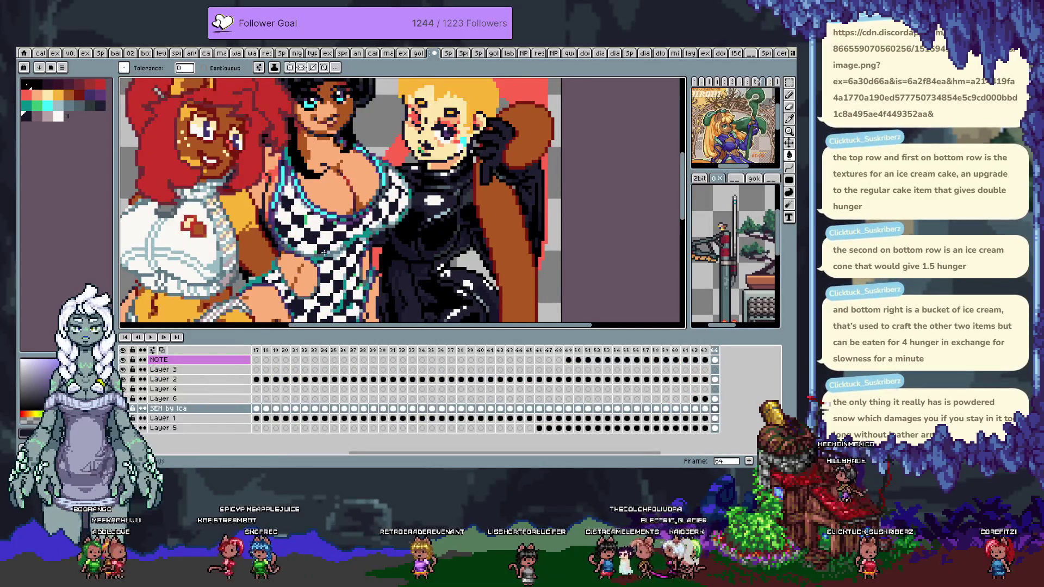
left_click(294, 299)
key("Tab")
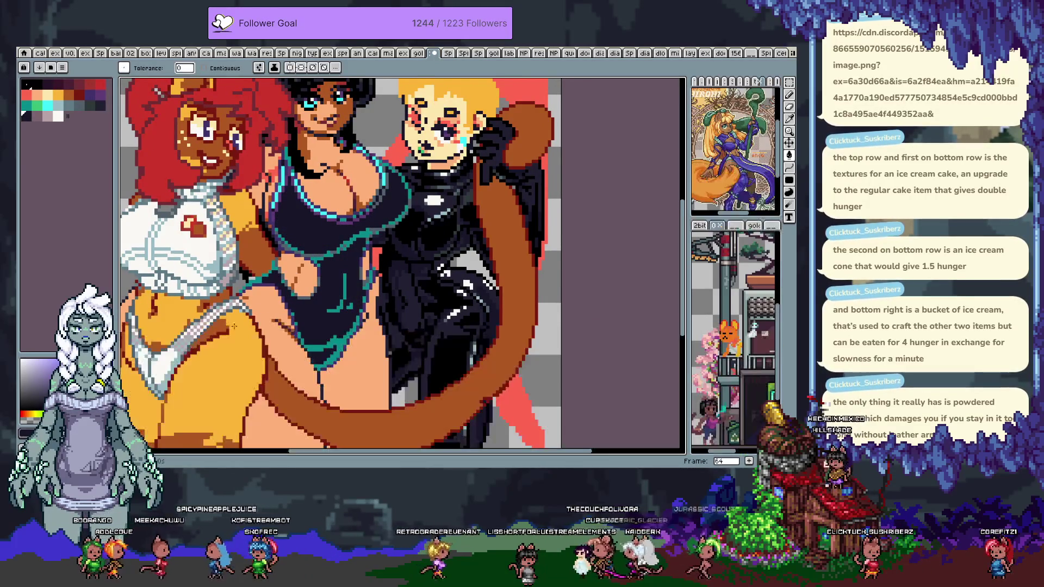
- Try recolouring the swimsuit's cyan outline orange, then undo it
left_click(46, 96)
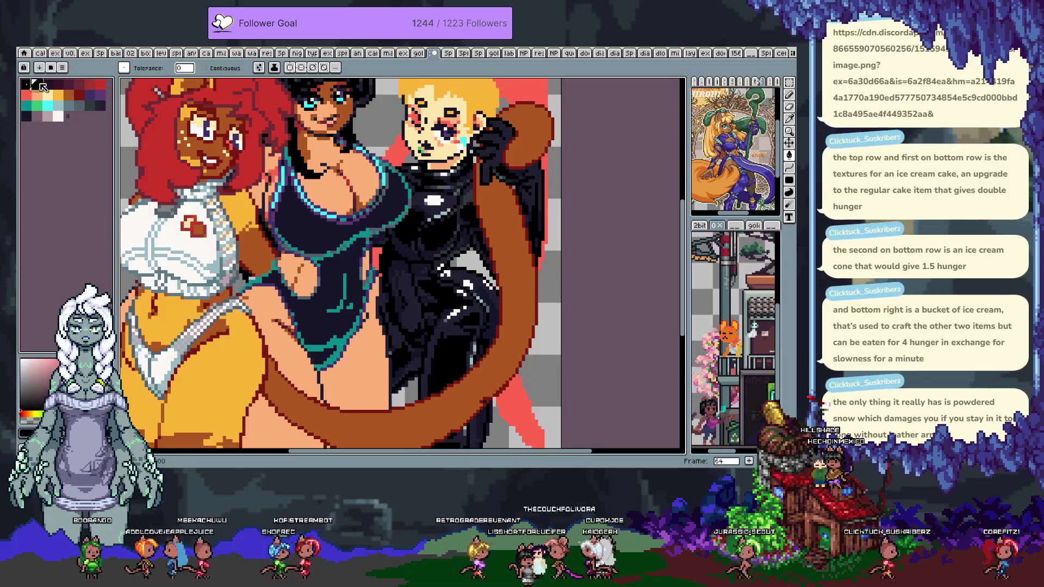
scroll(353, 229, "up", 2)
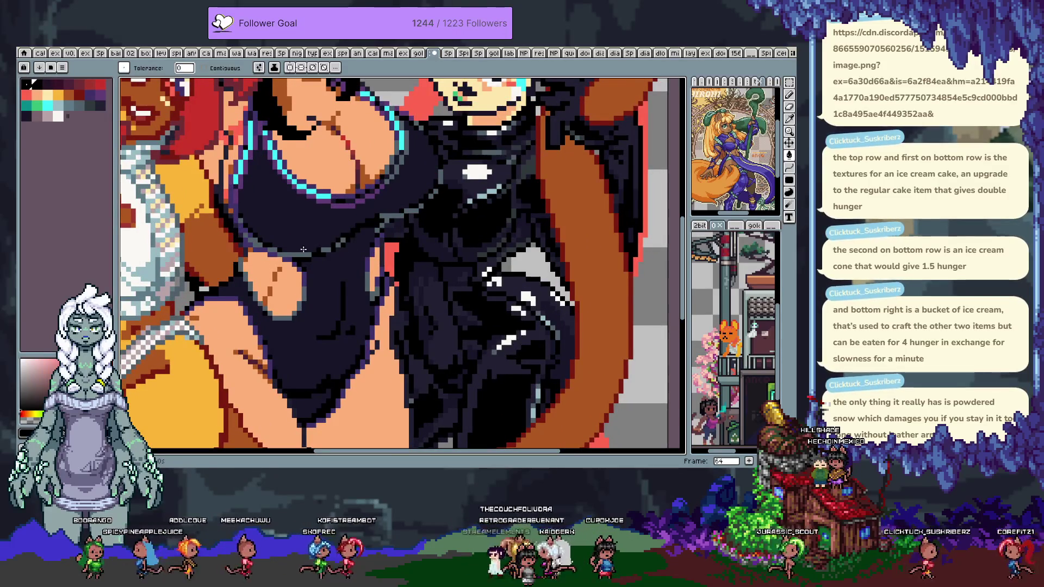
scroll(298, 255, "down", 2)
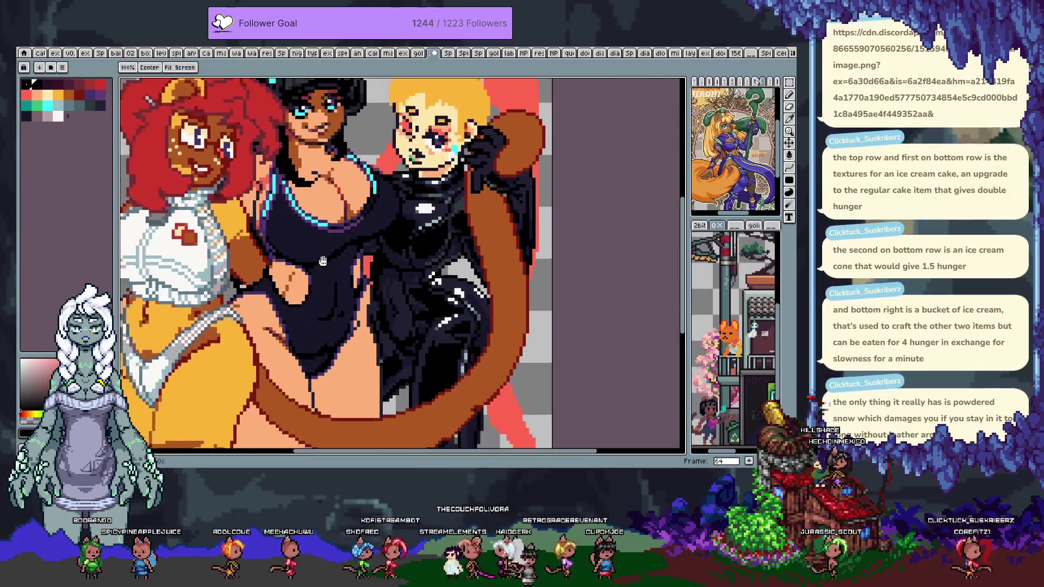
left_click(58, 95)
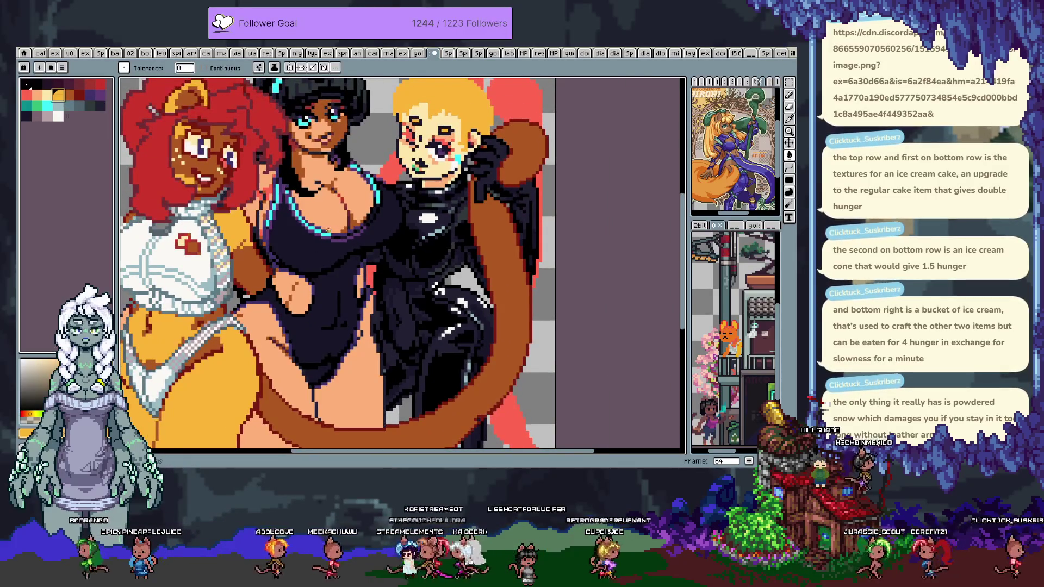
scroll(323, 241, "up", 2)
left_click(323, 241)
scroll(364, 251, "down", 2)
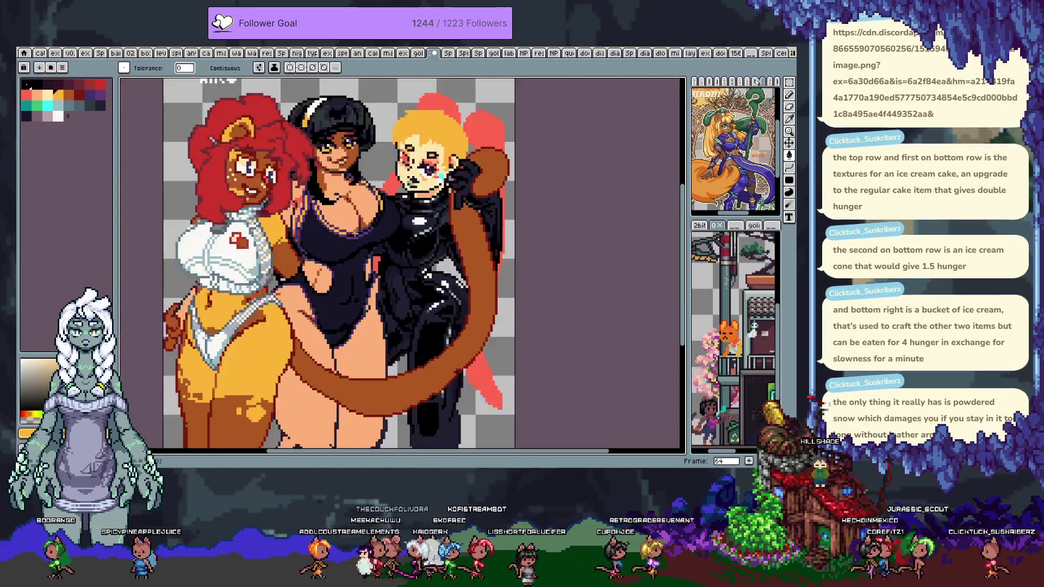
key("ctrl+z")
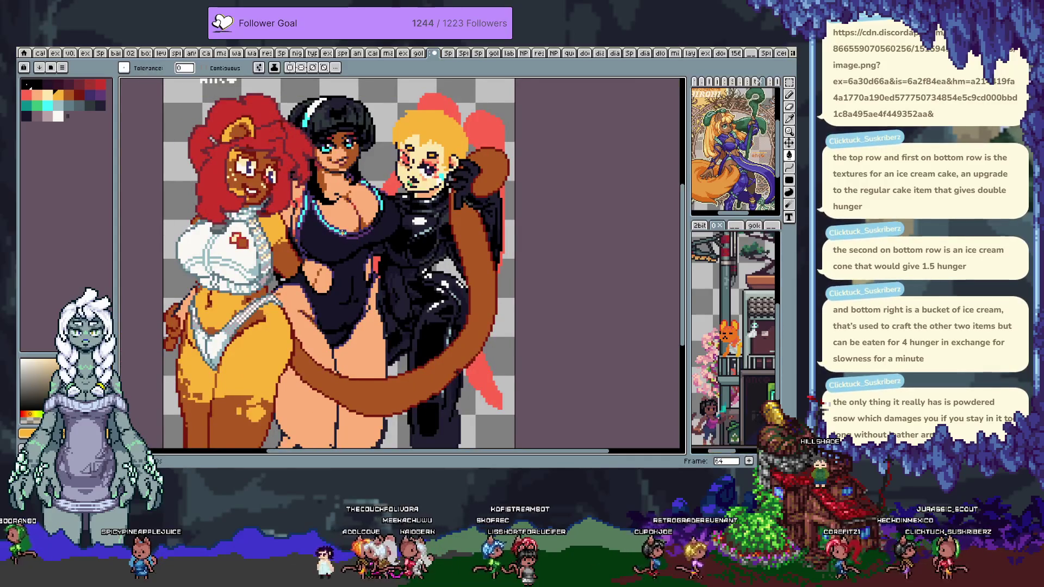
- Make the swimsuit a black-and-white checker and undo a trial orange-yellow fill
key("Tab")
left_click(129, 399)
key("Tab")
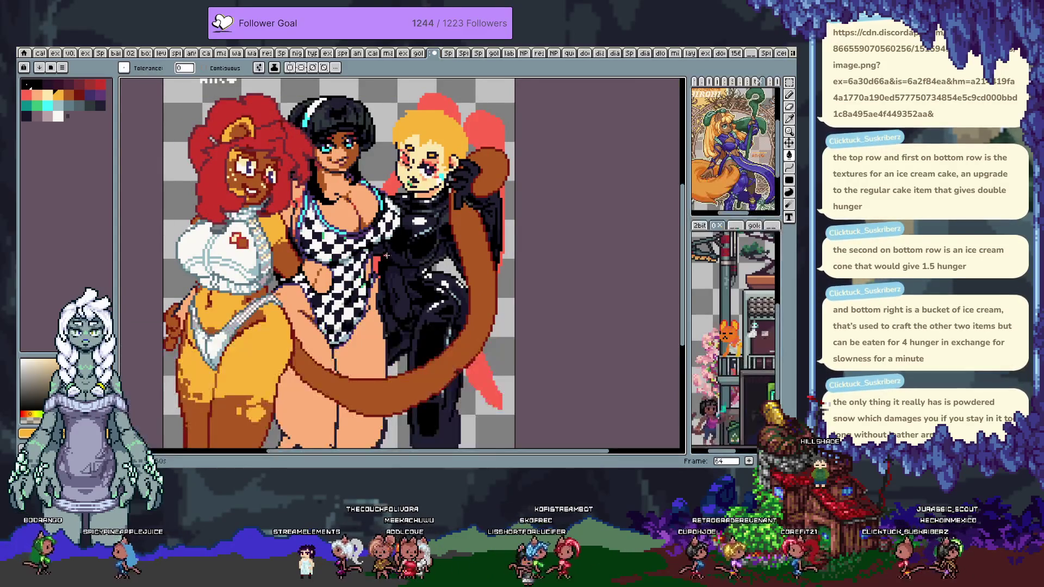
scroll(332, 258, "up", 4)
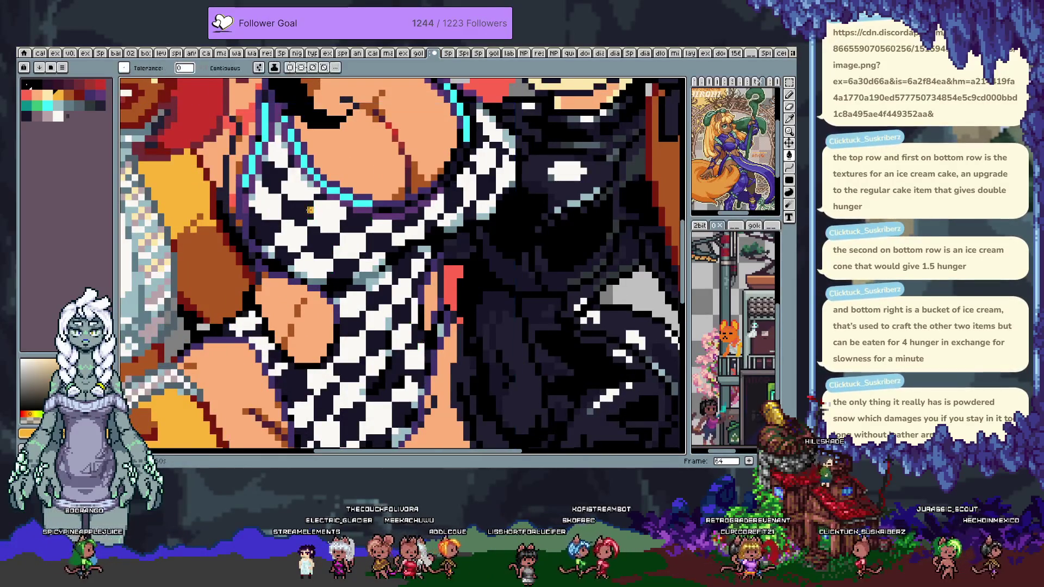
scroll(324, 217, "down", 5)
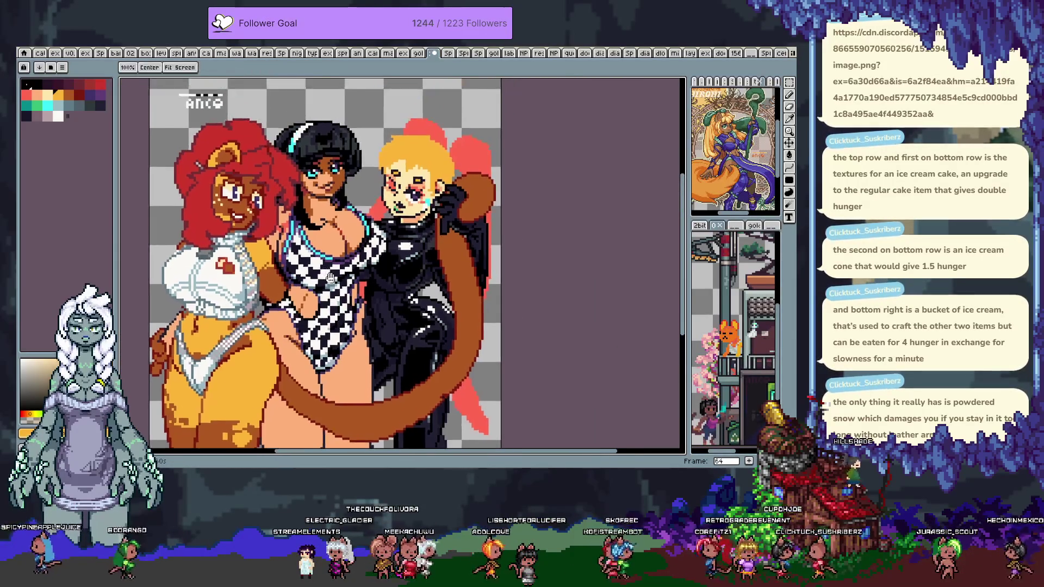
scroll(311, 272, "up", 2)
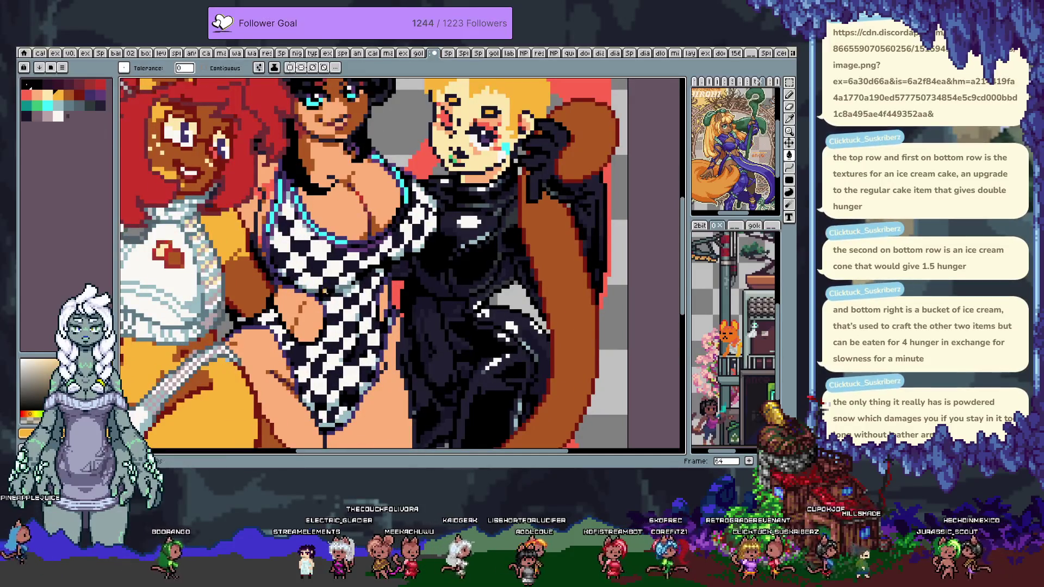
left_click(337, 270)
key("ctrl+z")
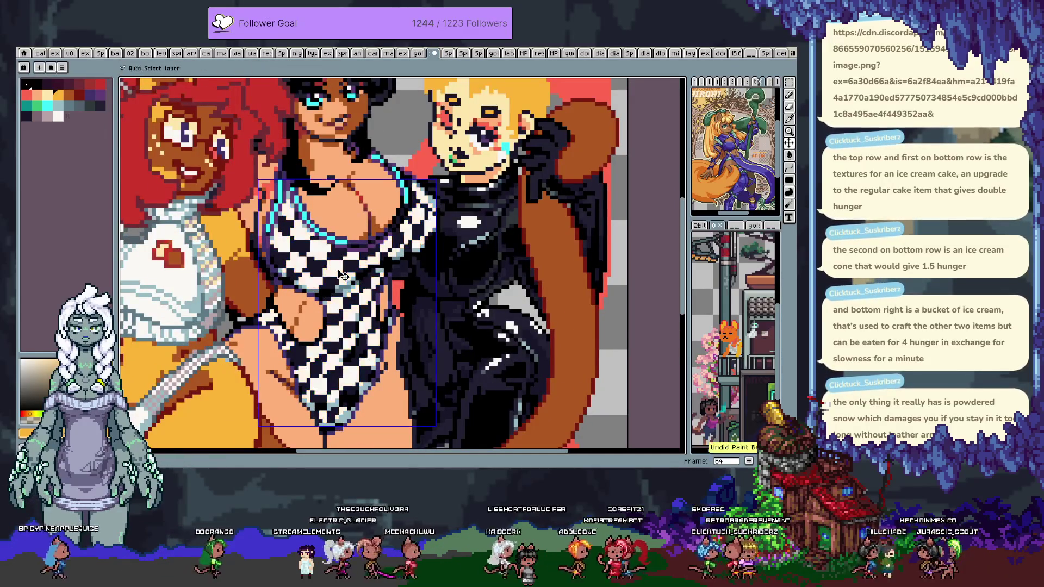
key("ctrl+y")
key("i")
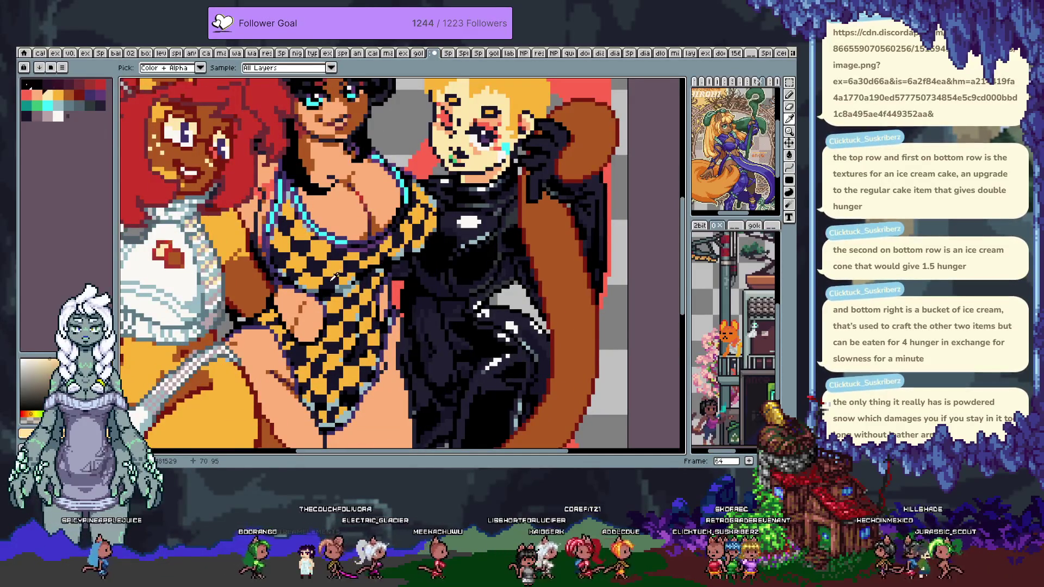
left_click(336, 276)
key("f")
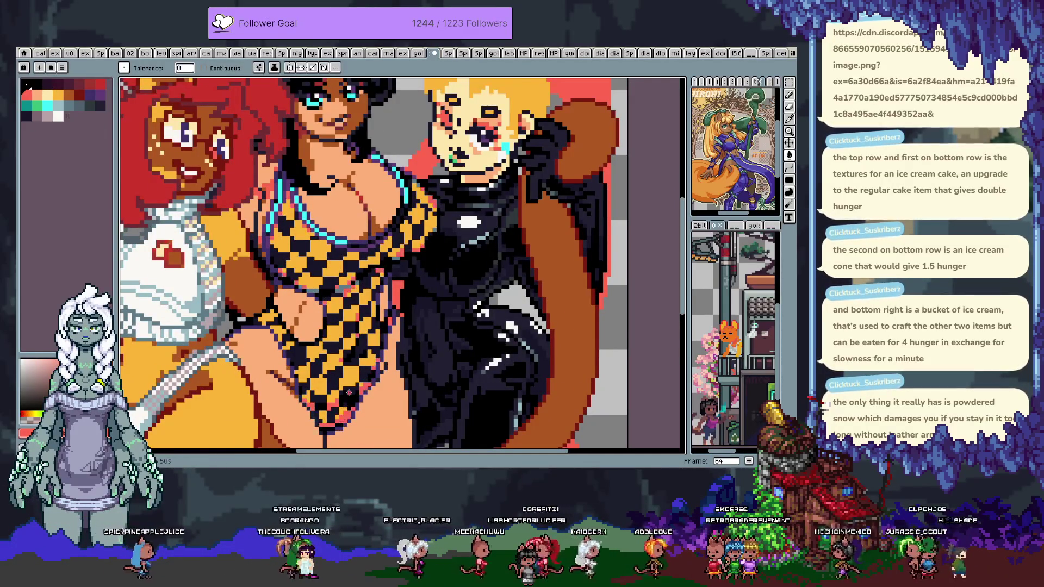
scroll(341, 421, "down", 3)
scroll(350, 325, "up", 5)
key("i")
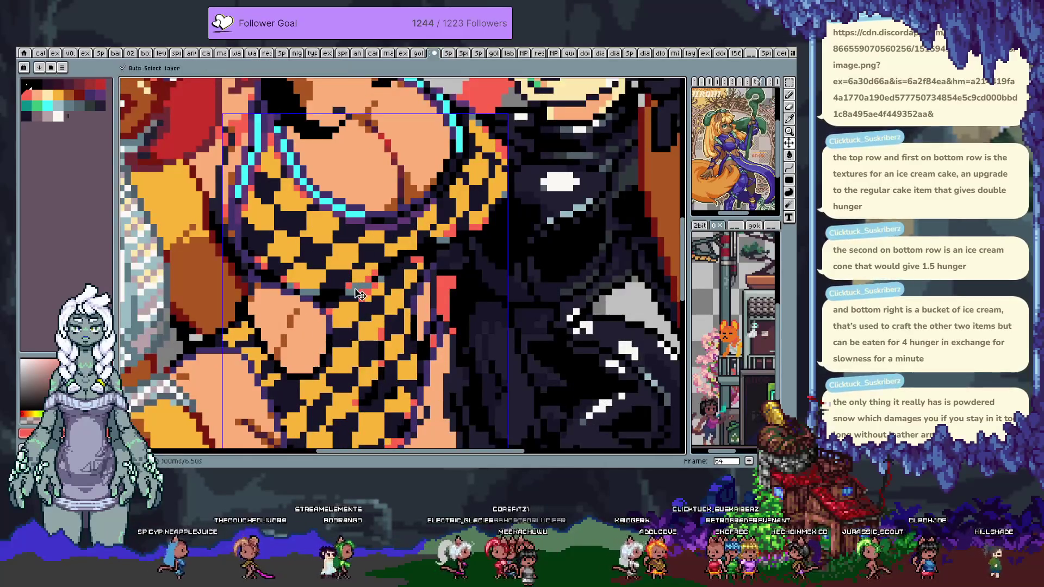
key("f")
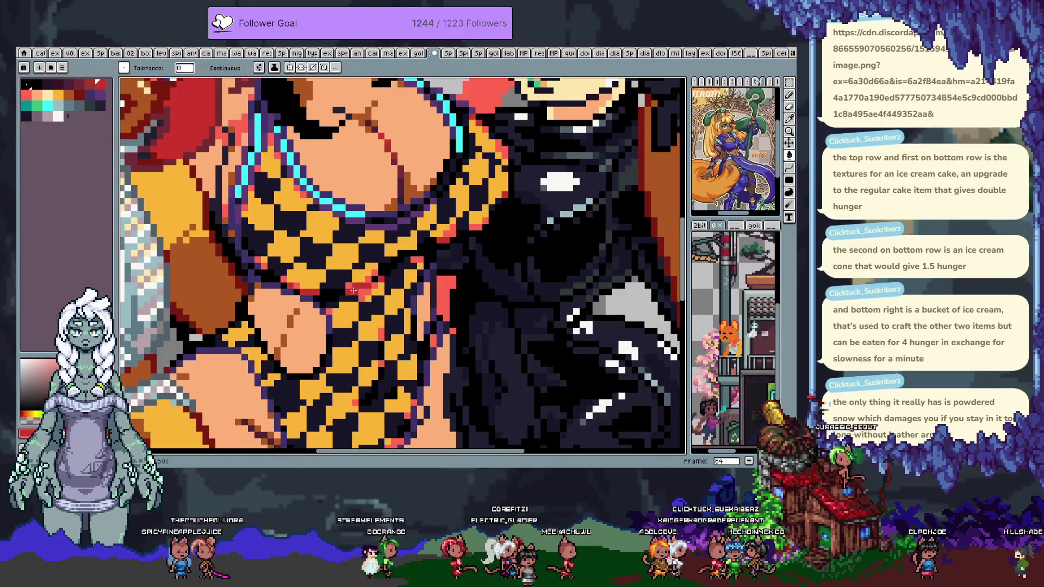
scroll(357, 286, "down", 3)
scroll(365, 287, "up", 3)
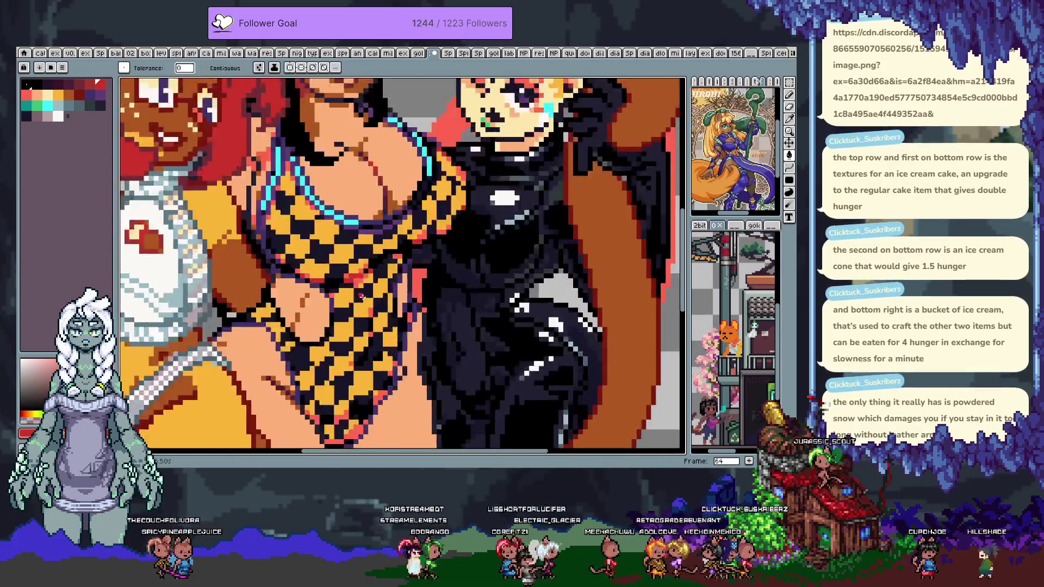
key("i")
key("g")
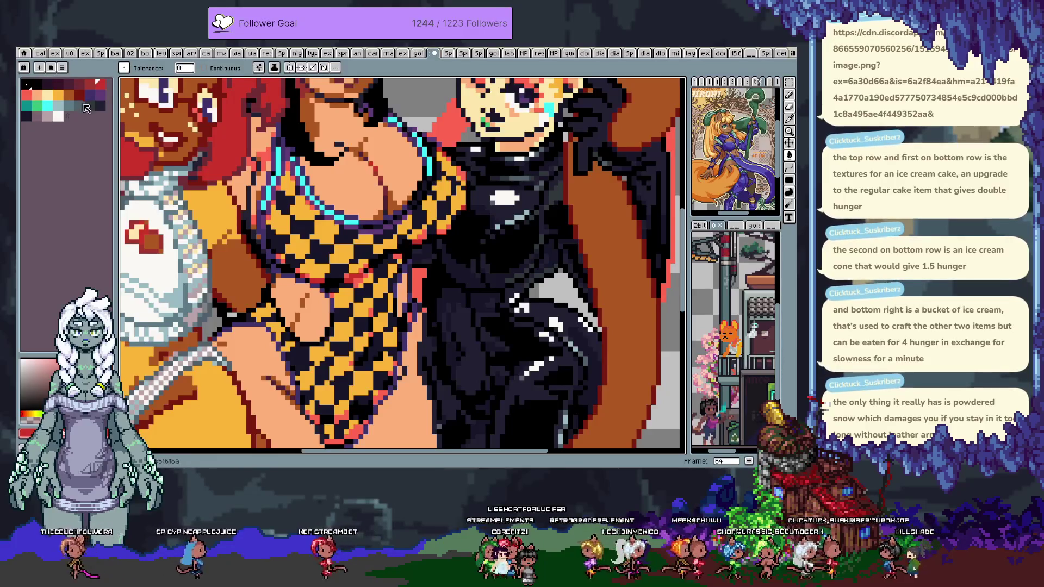
left_click(39, 122)
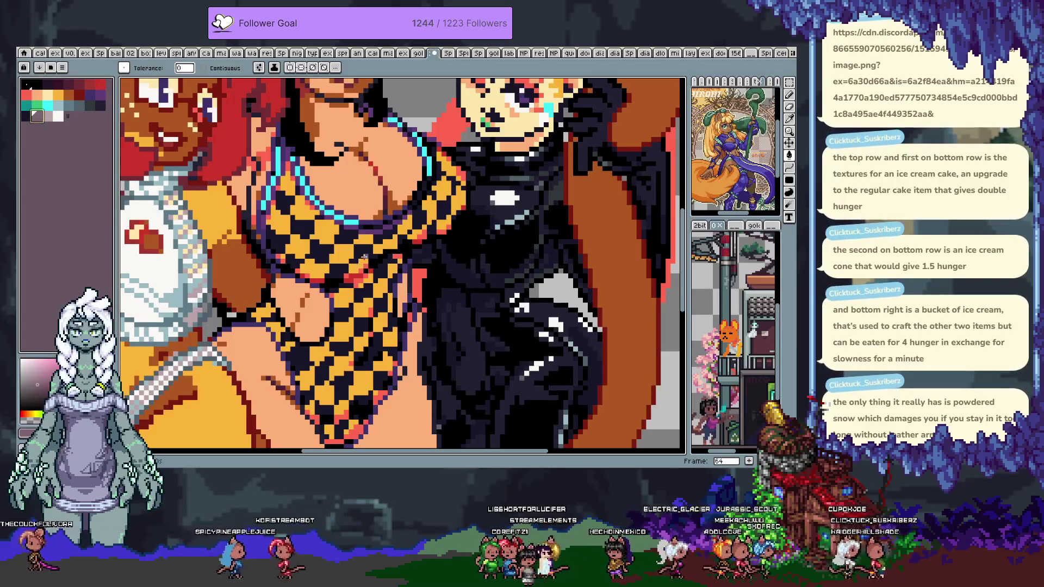
left_click(390, 267)
scroll(390, 267, "down", 3)
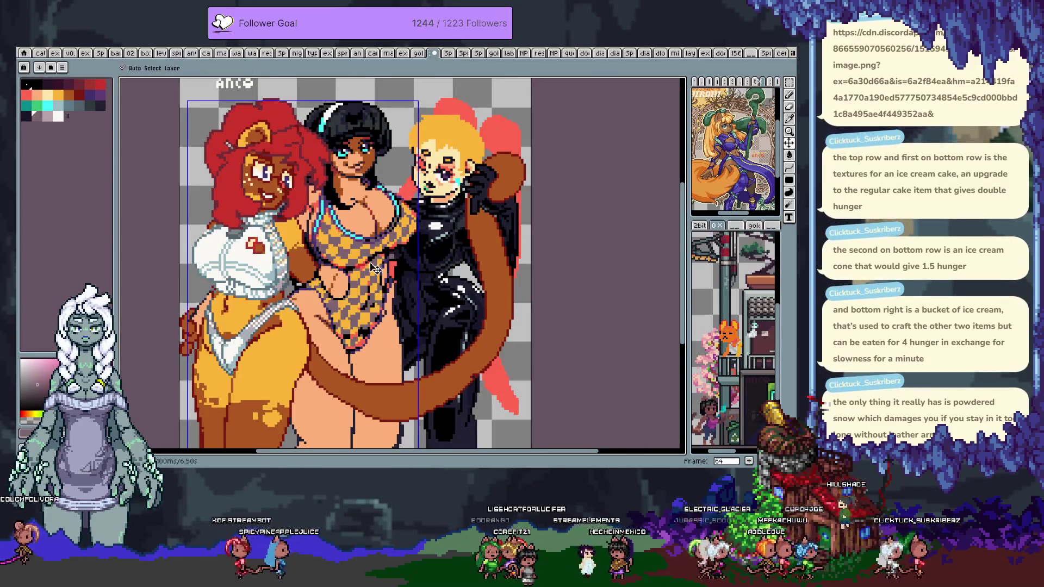
key("ctrl+z")
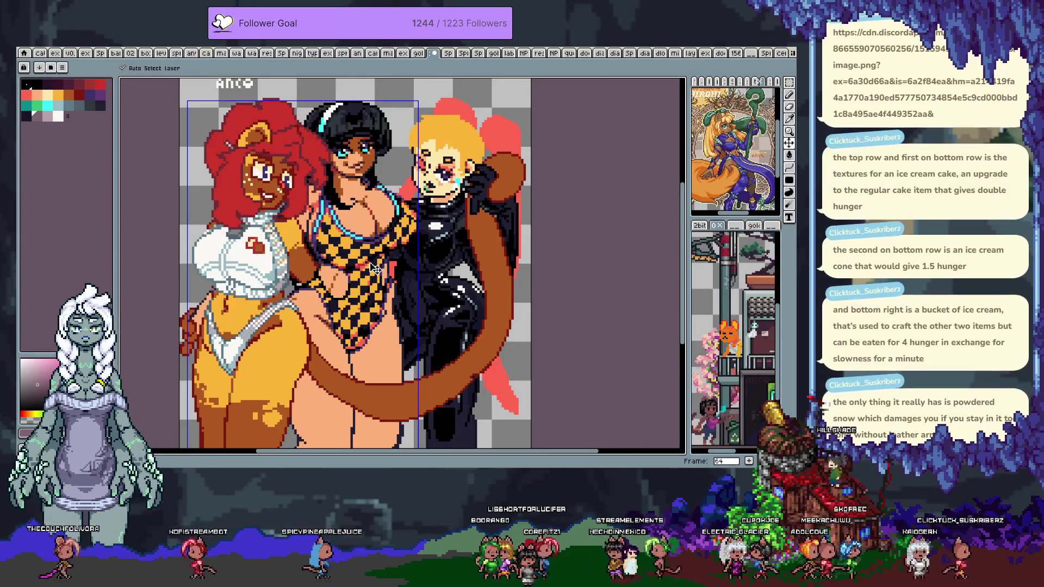
key("ctrl+z")
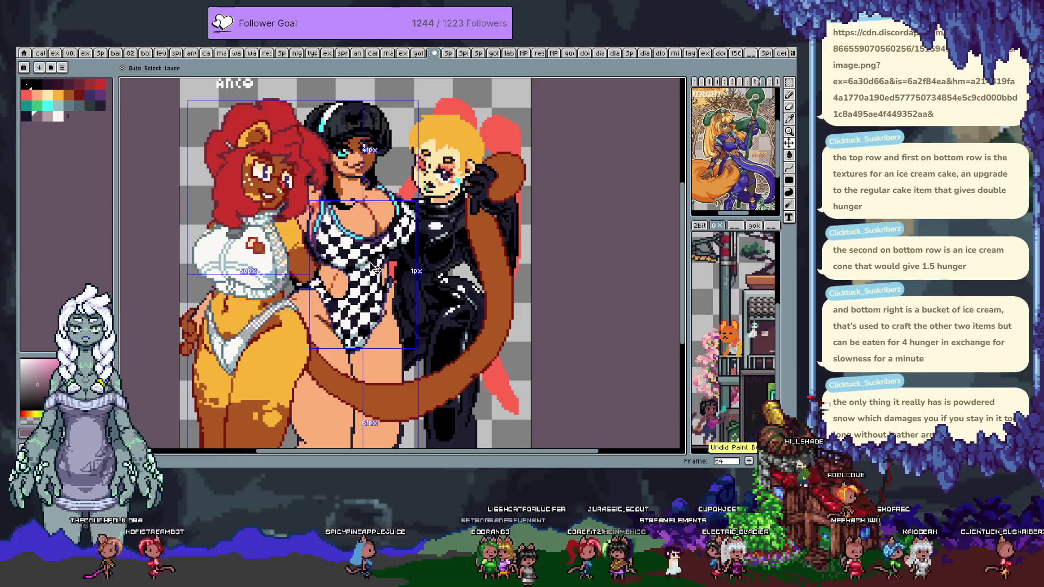
key("g")
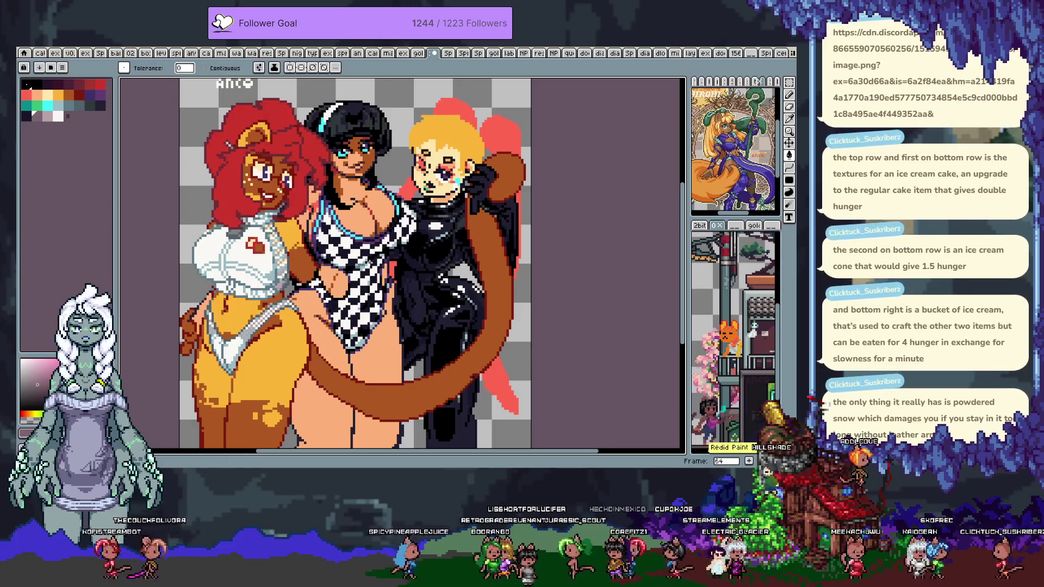
left_click(368, 263)
key("ctrl+z")
key("ctrl+y")
key("ctrl+z")
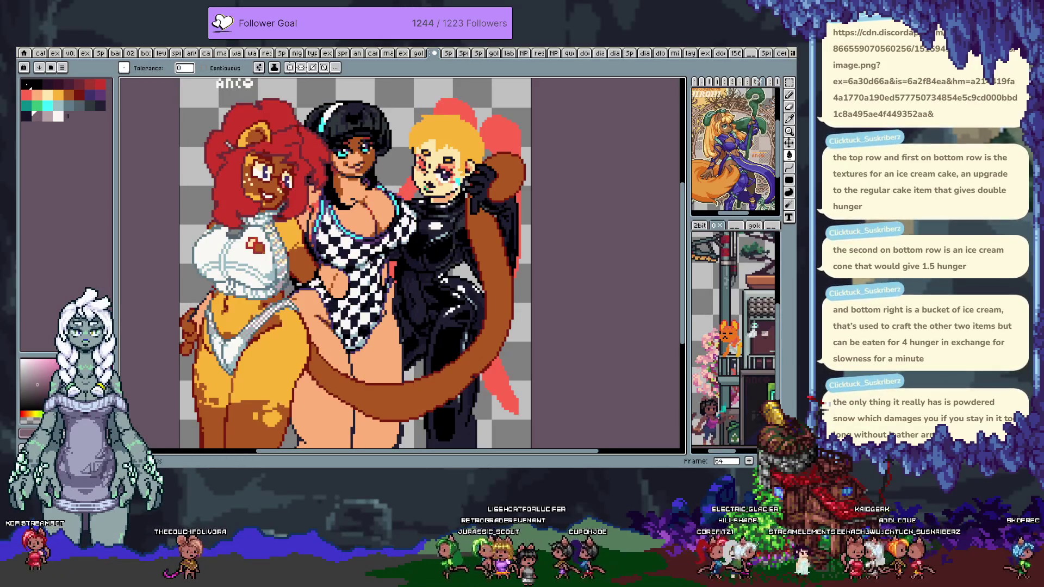
- Return to frame 63's green checks and choose the teal swatch for bucket filling
key("ctrl+y")
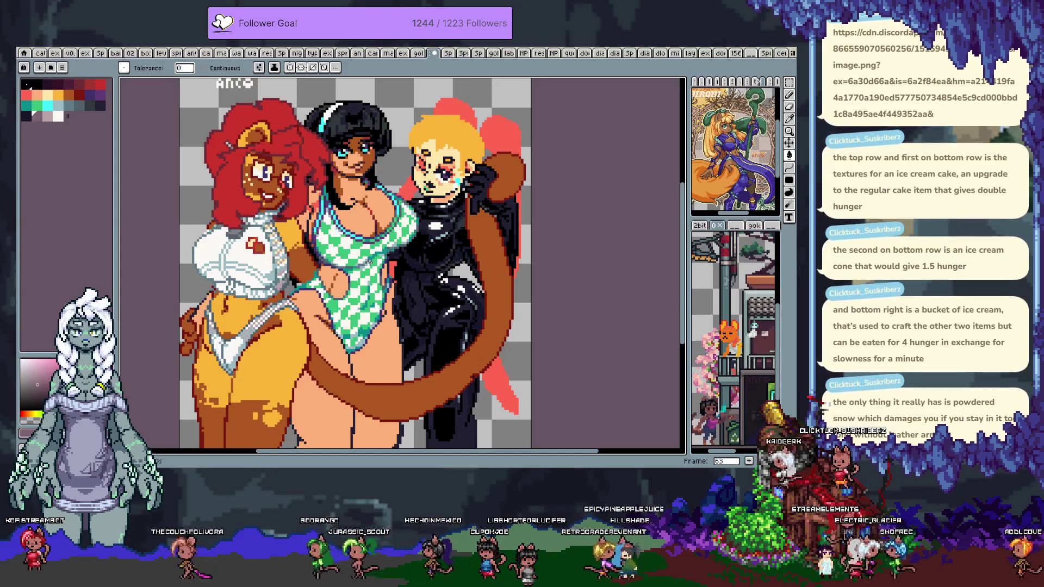
scroll(404, 273, "up", 2)
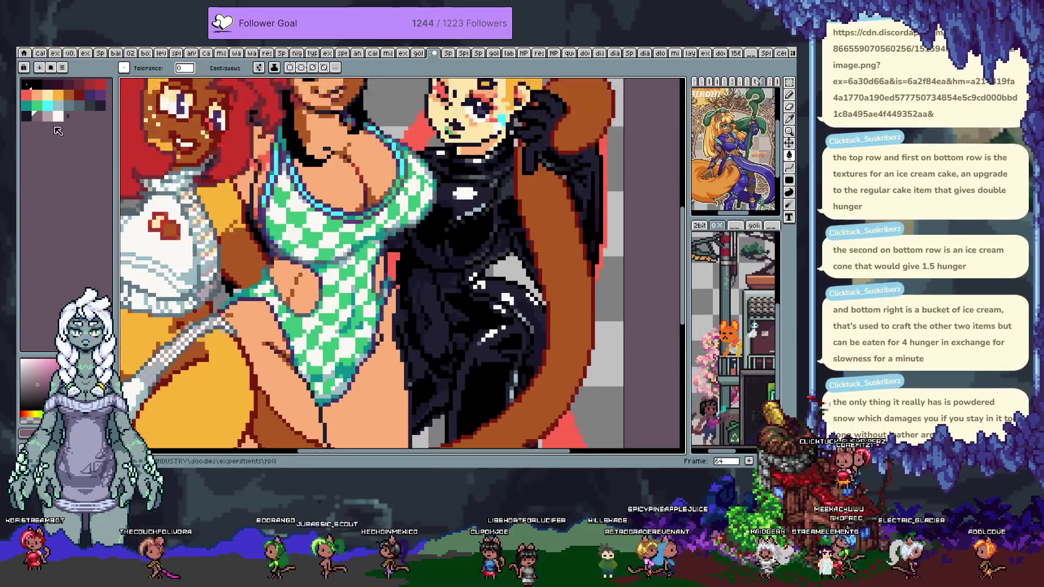
left_click(27, 105)
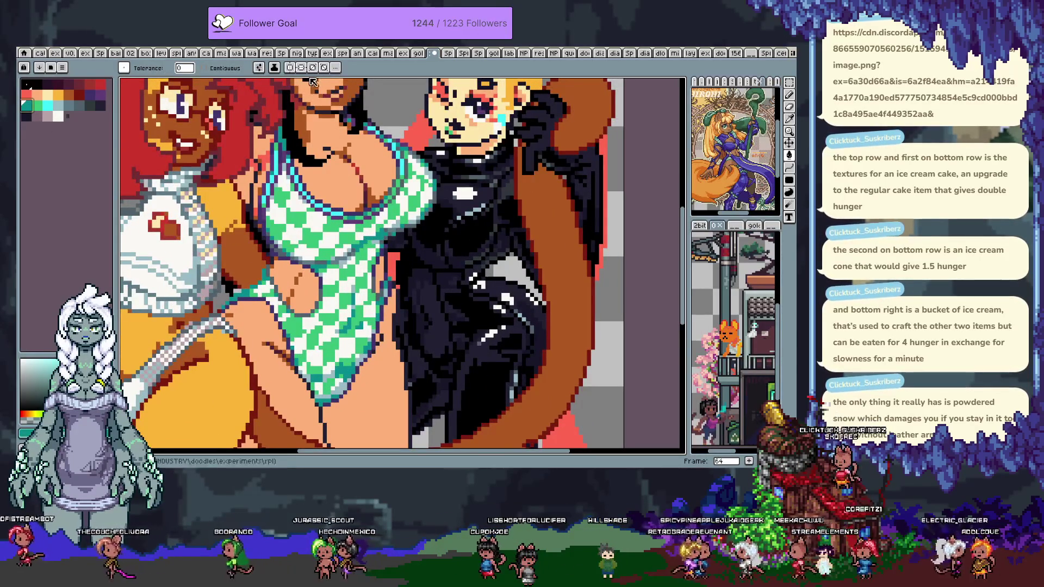
right_click(255, 79)
left_click(288, 101)
key("v")
key("g")
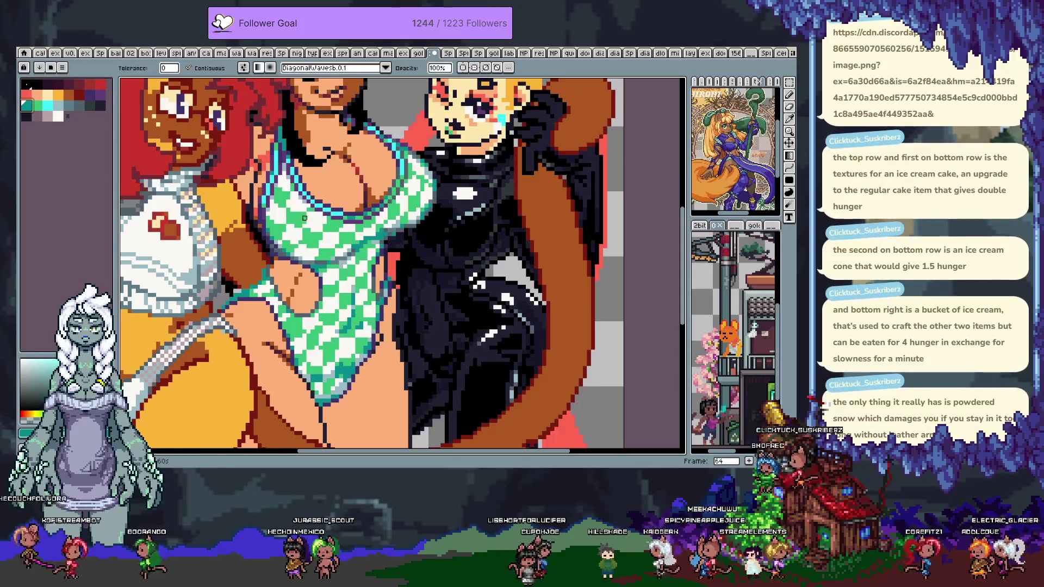
- Try patterned, solid and darker teal fills on the swimsuit, undoing each, then choose red
left_click(308, 234)
key("ctrl+z")
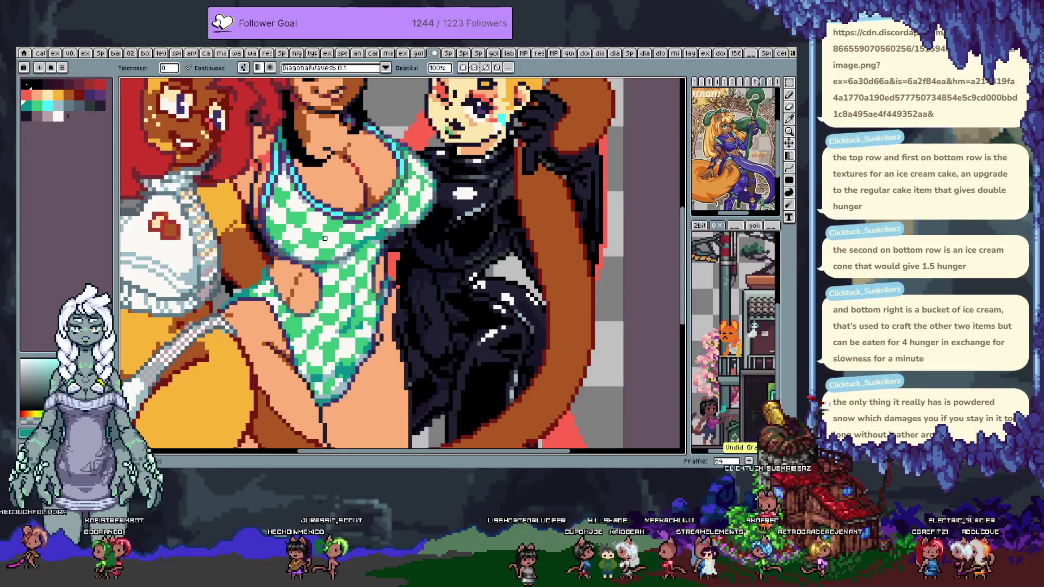
key("g")
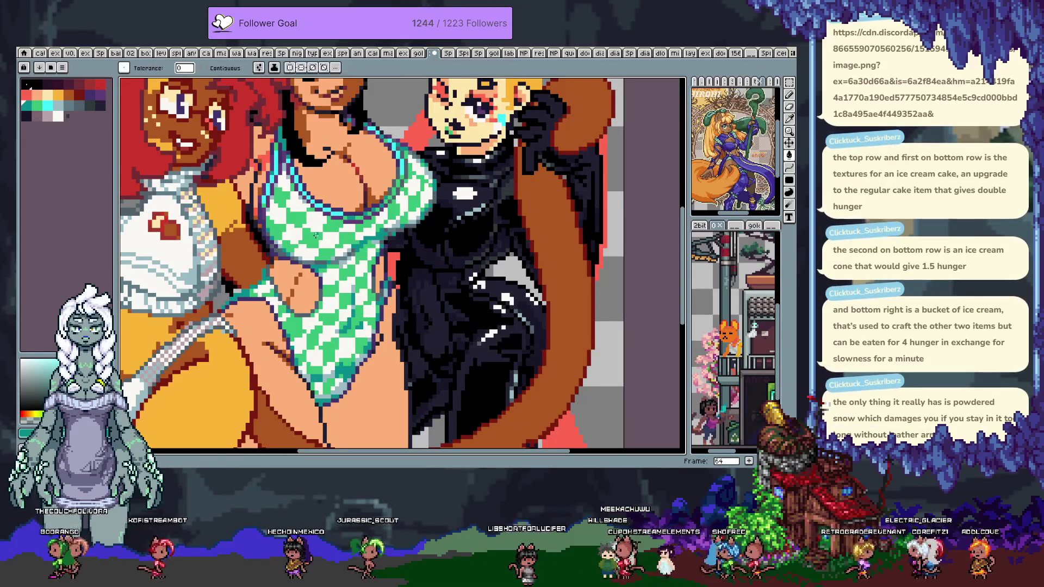
left_click(313, 238)
key("ctrl+z")
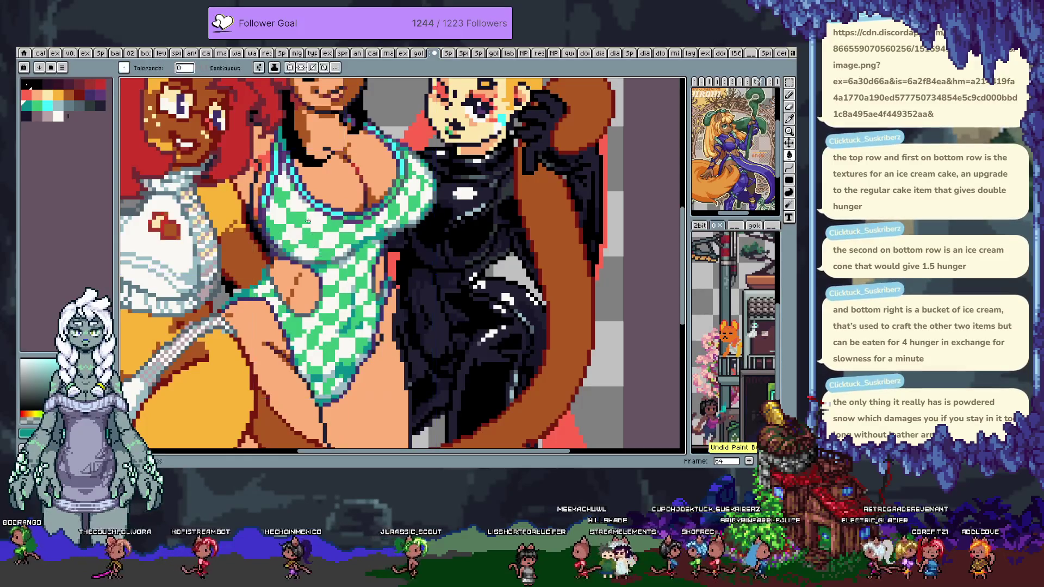
left_click(316, 238)
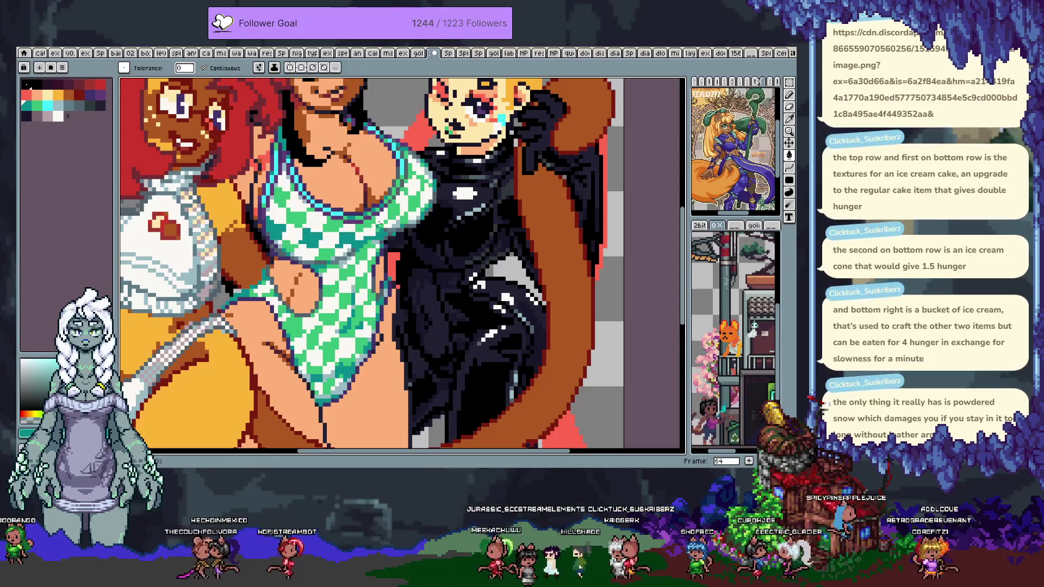
key("ctrl+z")
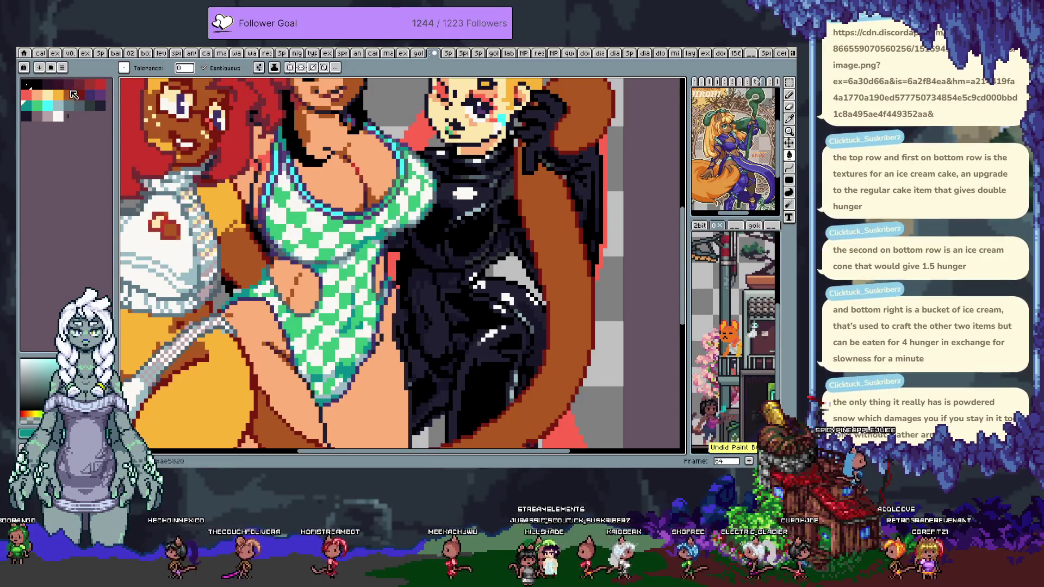
left_click(103, 87)
- Fill two swimsuit checks red, then undo the red fills while switching between pencil and bucket
left_click(294, 217)
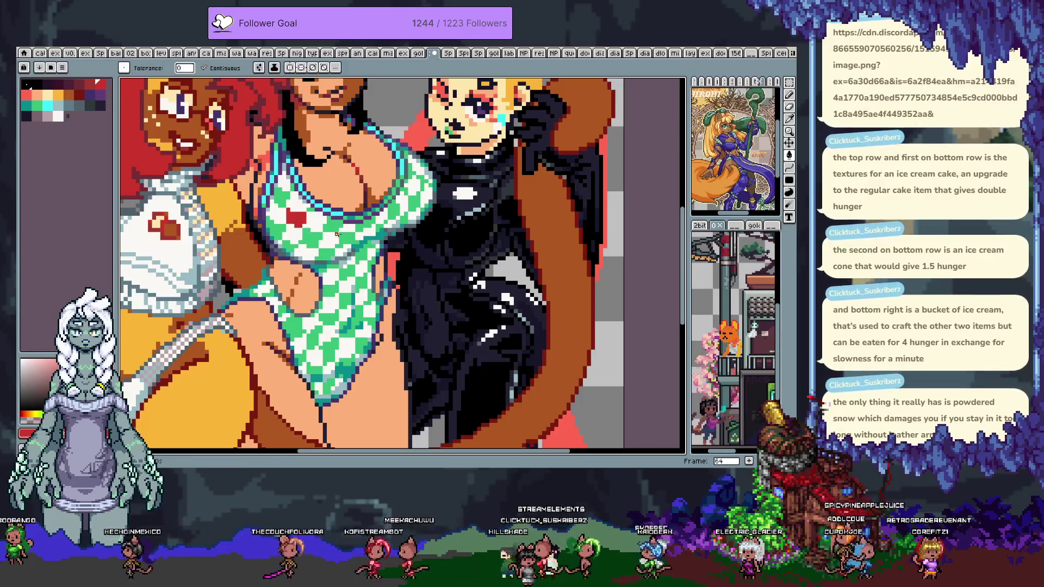
left_click(391, 211)
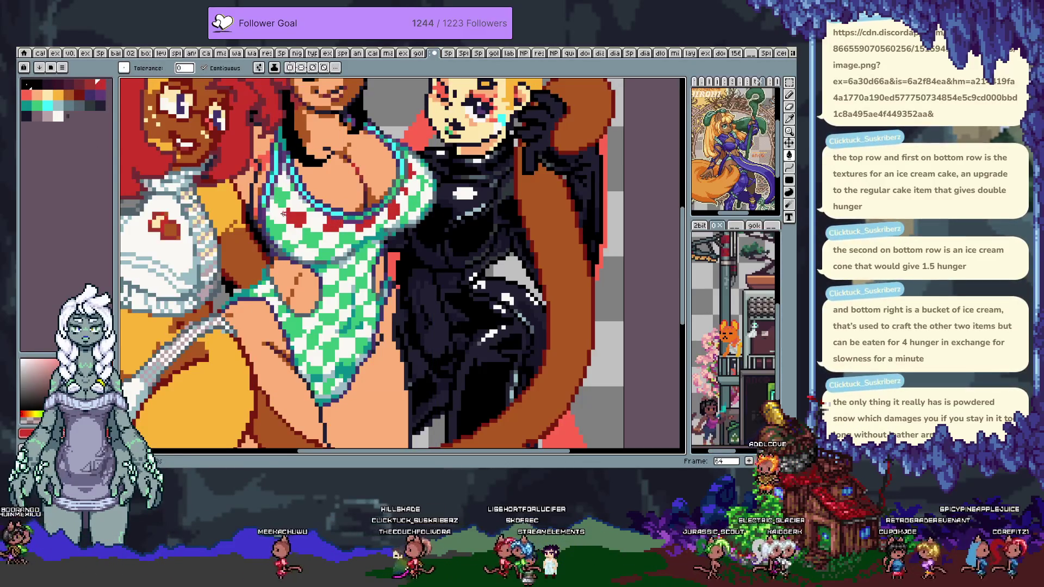
key("ctrl+z")
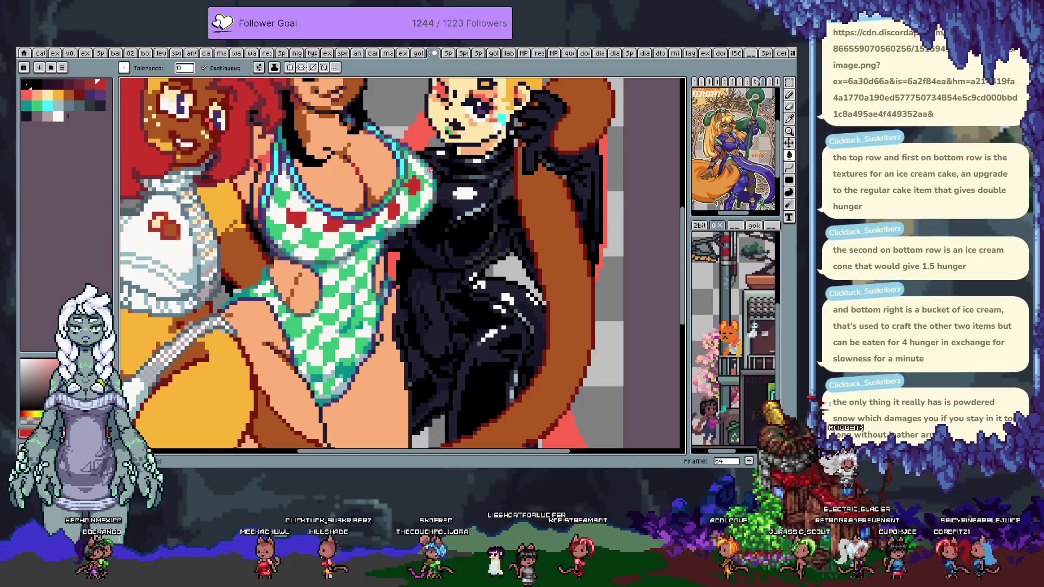
key("b")
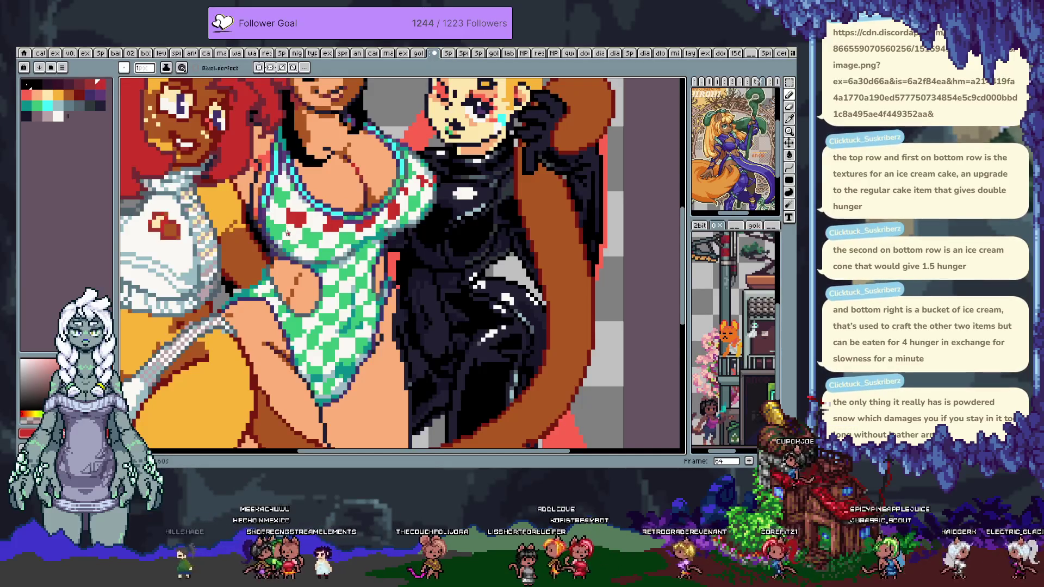
key("g")
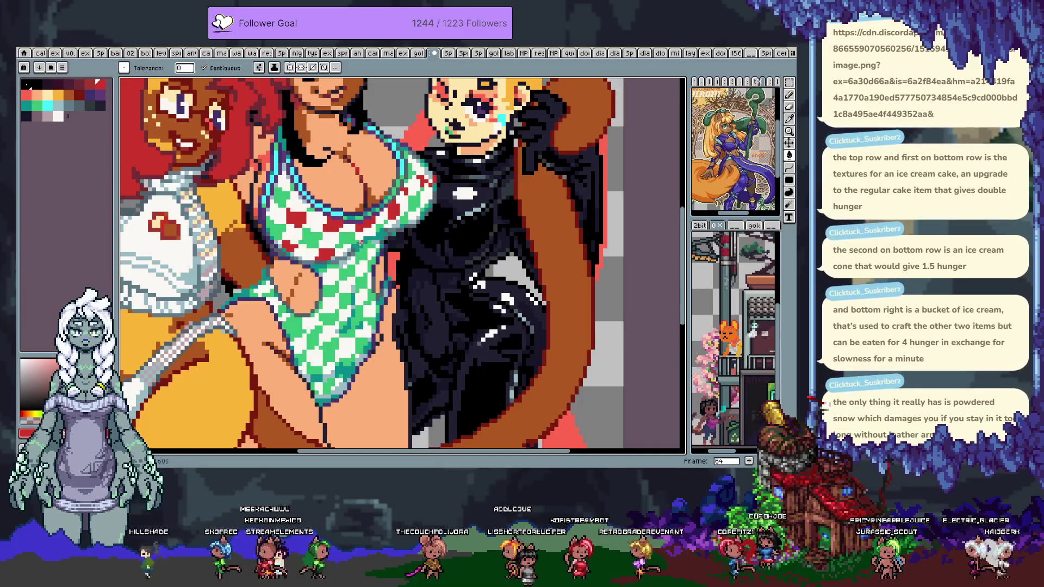
key("b")
key("g")
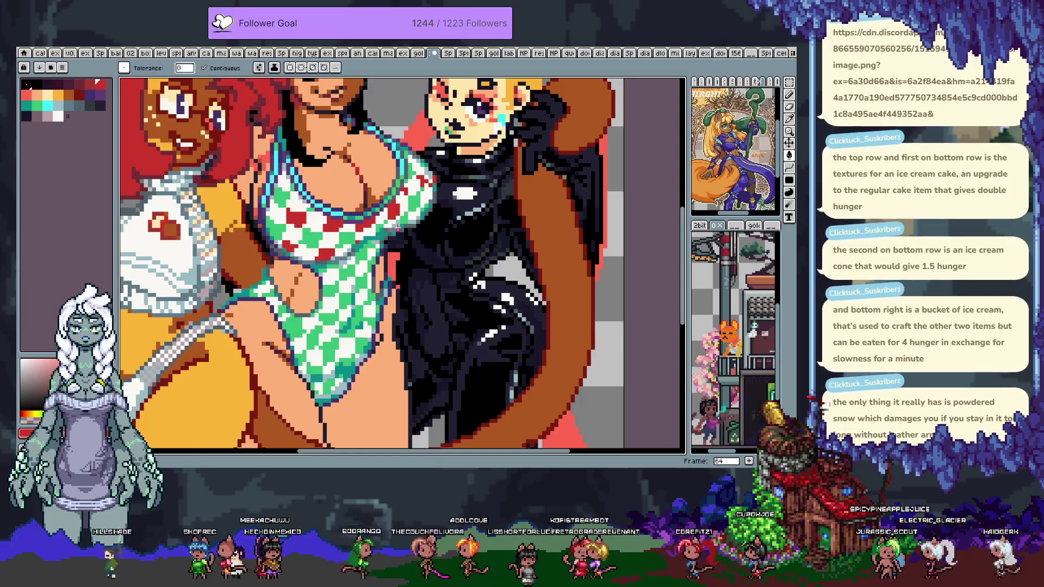
key("b")
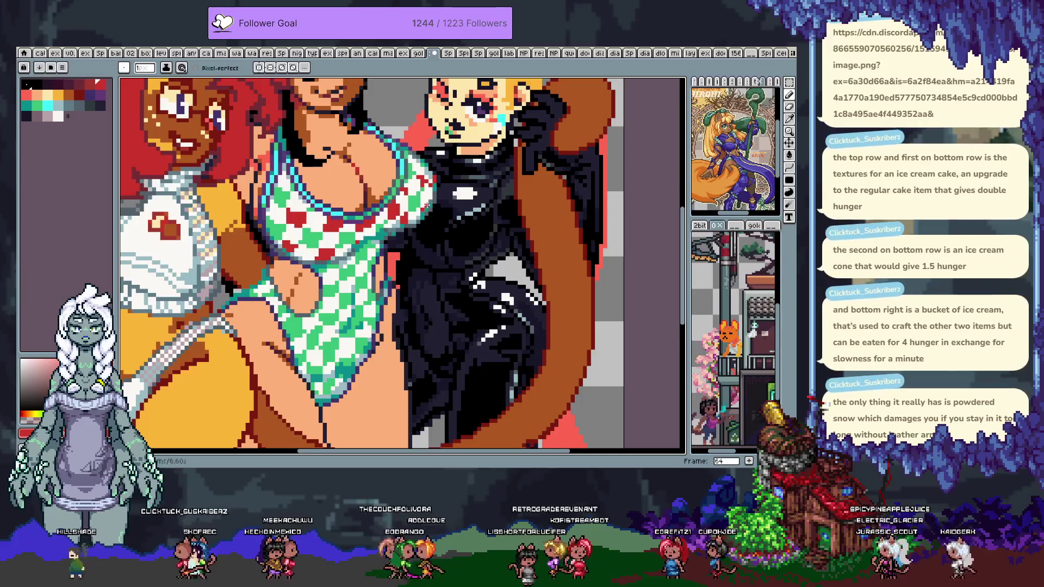
key("g")
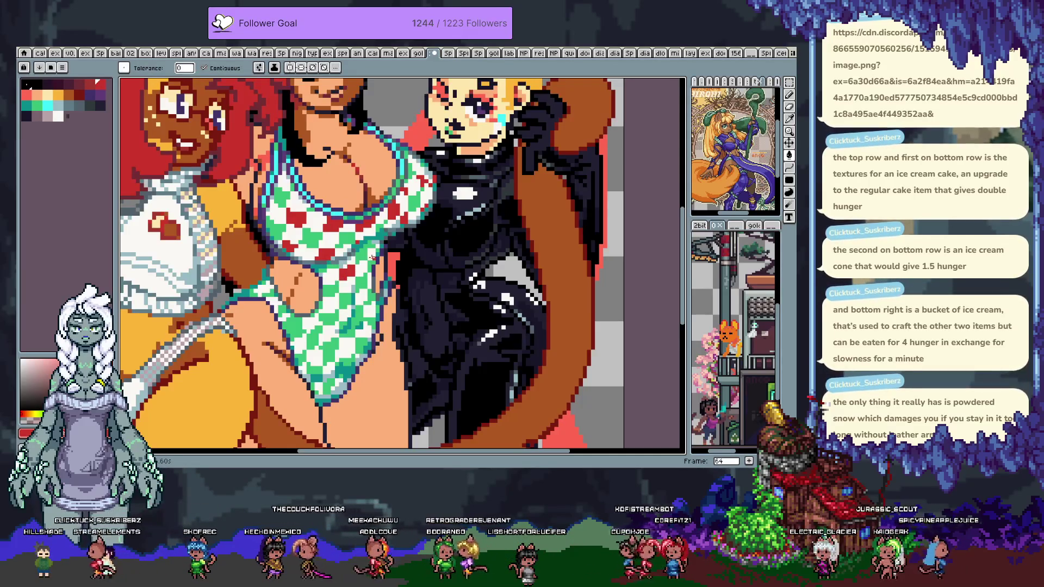
key("ctrl+z")
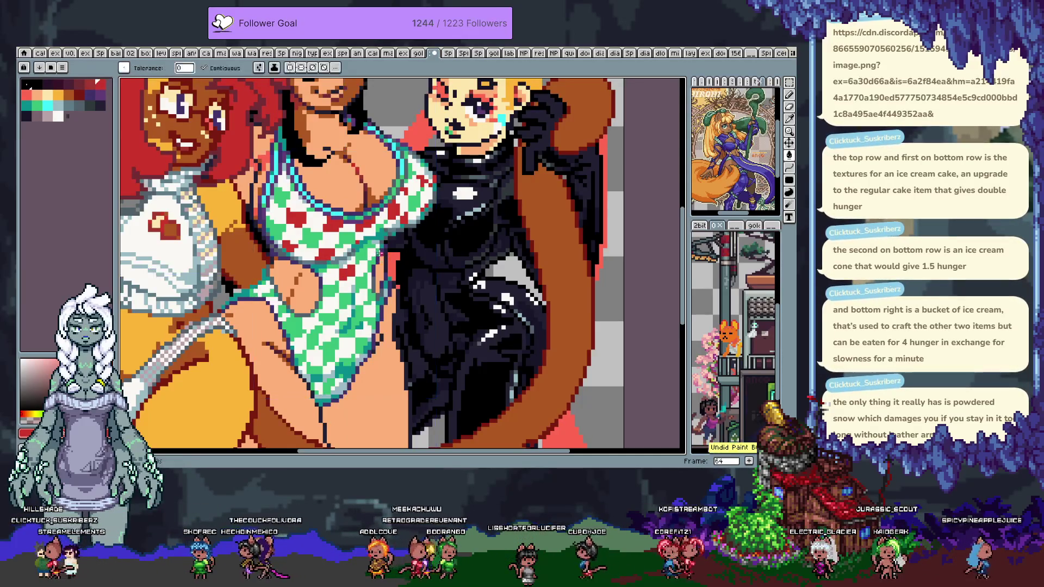
key("b")
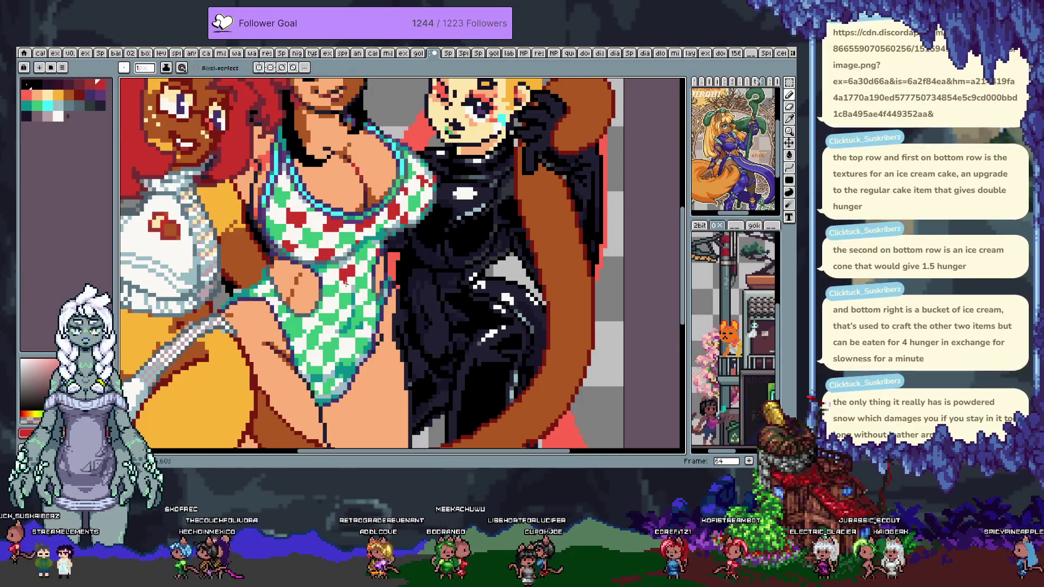
key("g")
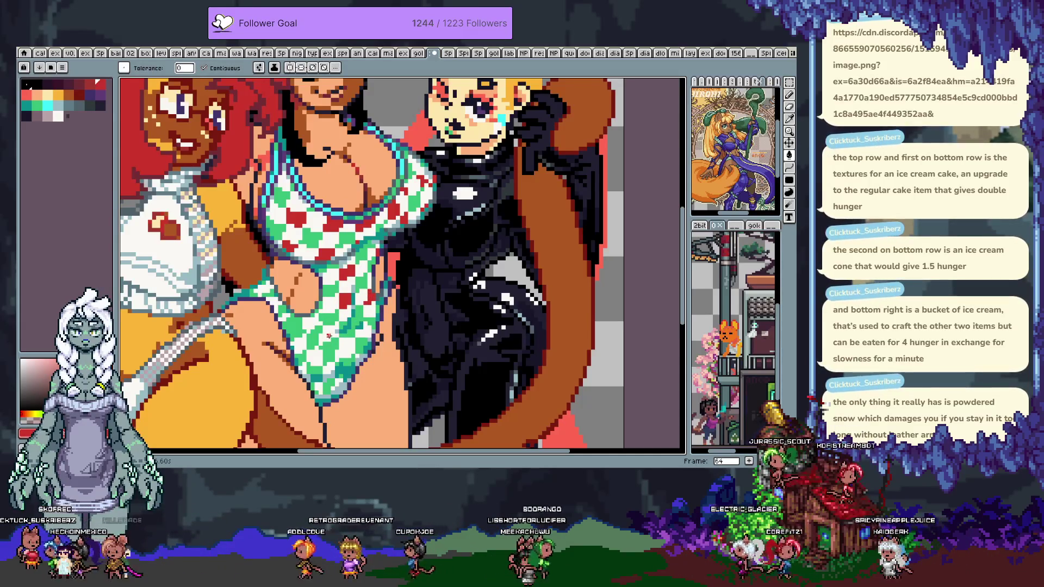
- Set white as the pencil colour and step back to frame 63
scroll(343, 320, "down", 2)
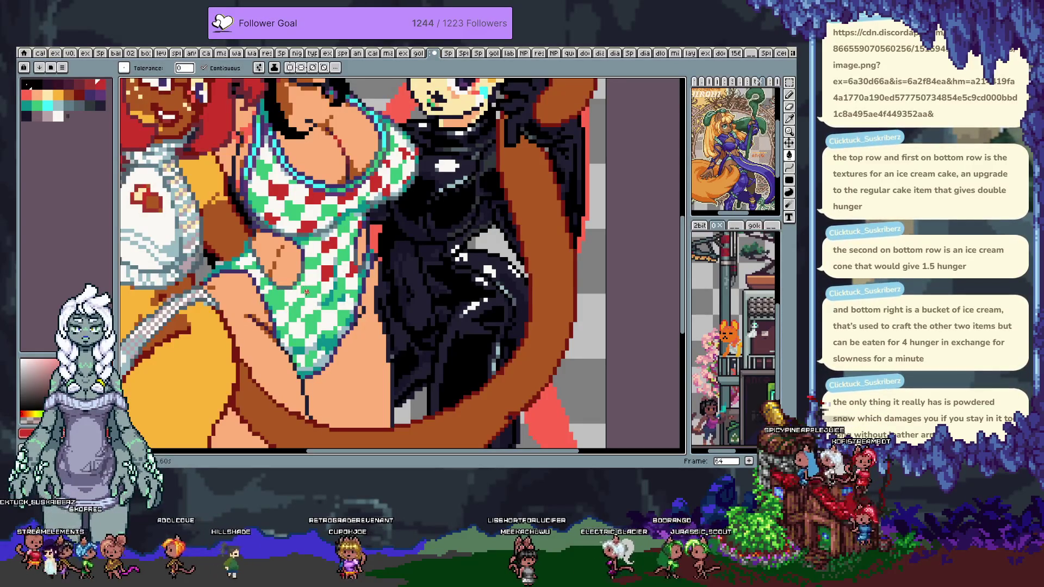
key("b")
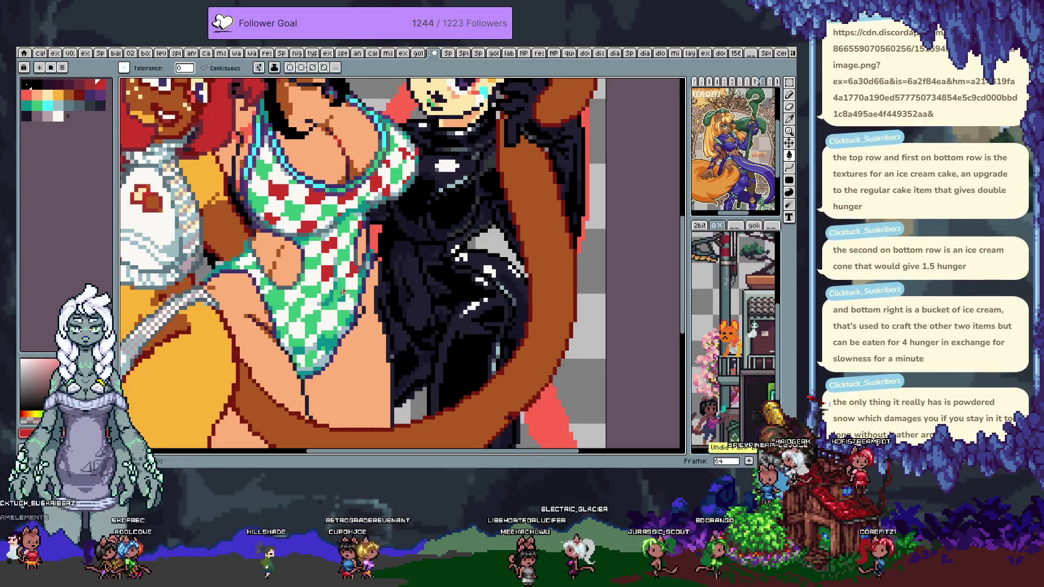
left_click(336, 299, "alt")
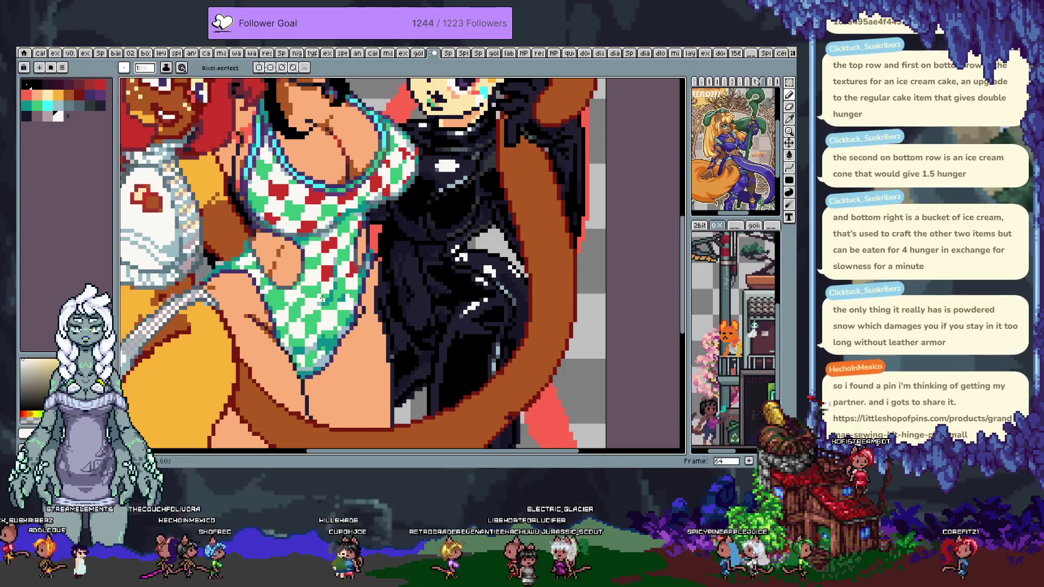
key("comma")
key("Tab")
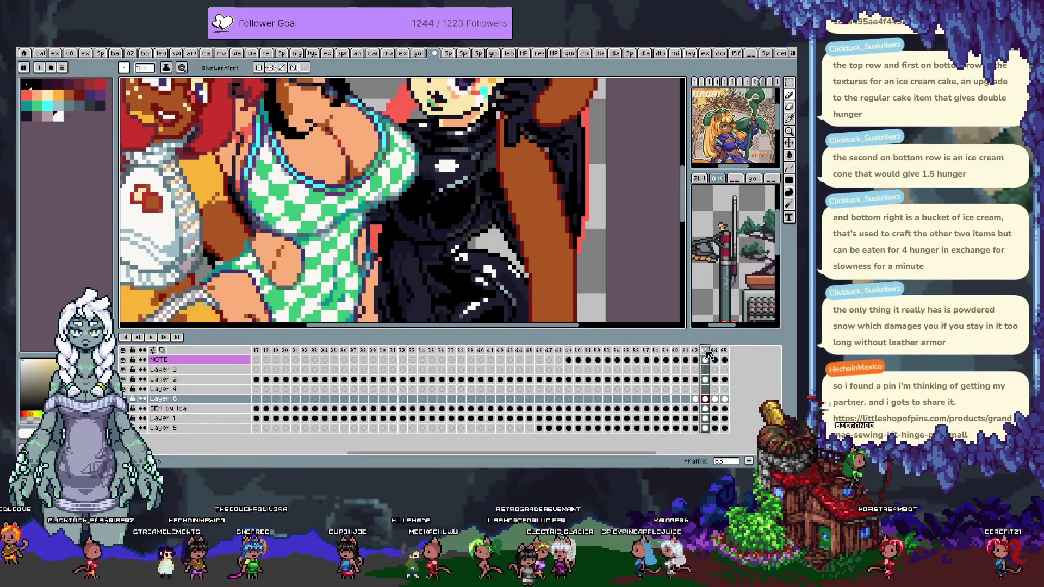
- Jump to frame 65 in the timeline, then hide the timeline
left_click(725, 351)
key("Tab")
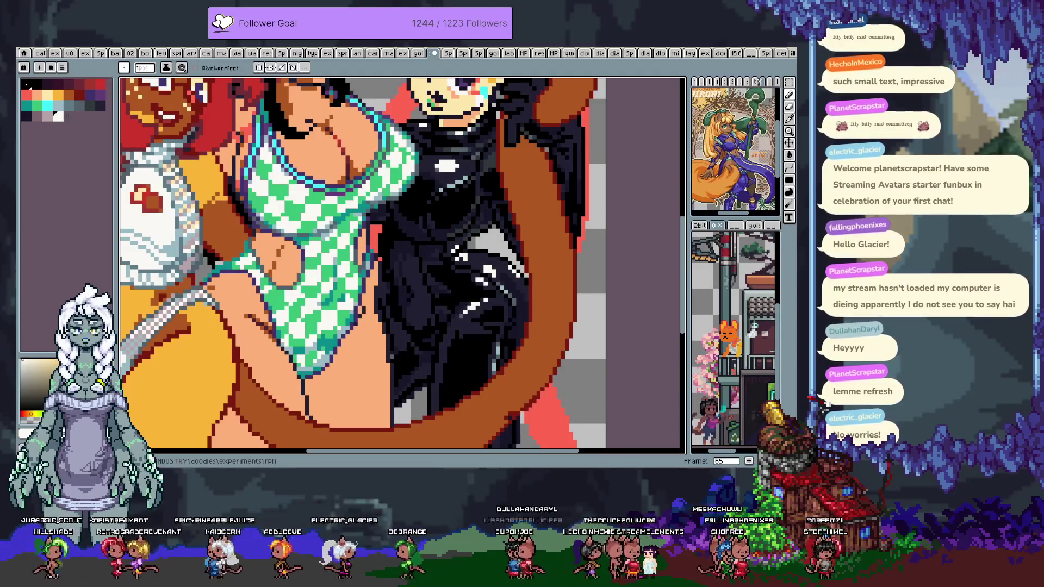
- Try bucket-filling a green swimsuit check with cyan, then undo the fill
left_click_drag(201, 186, 272, 209)
left_click(291, 203, "alt")
key("g")
left_click(324, 212, "alt")
left_click(317, 228)
key("ctrl+z")
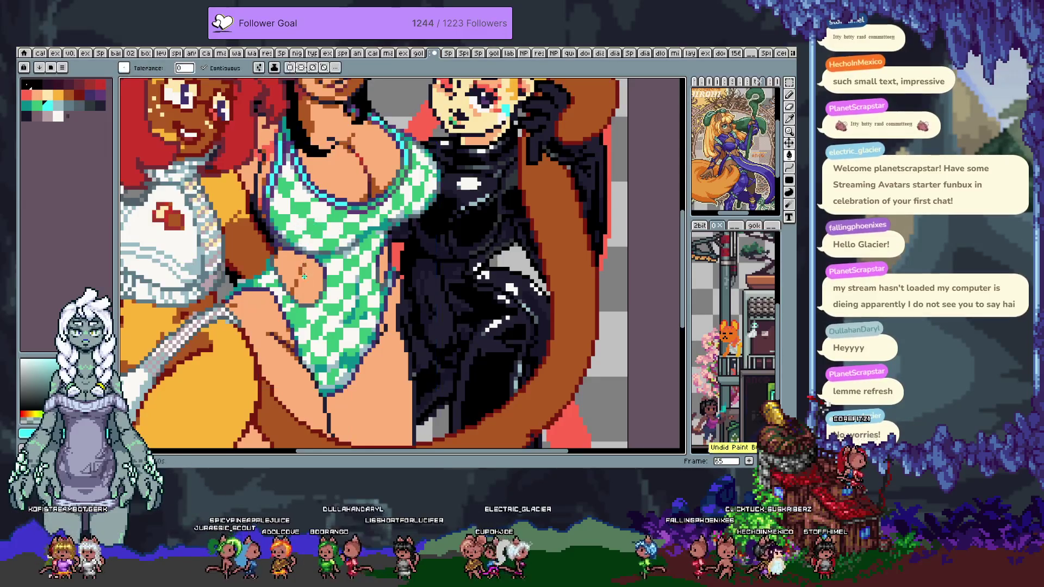
- Sample the swimsuit's checker colours with the eyedropper while the brush is active
key("b")
left_click(365, 315, "alt")
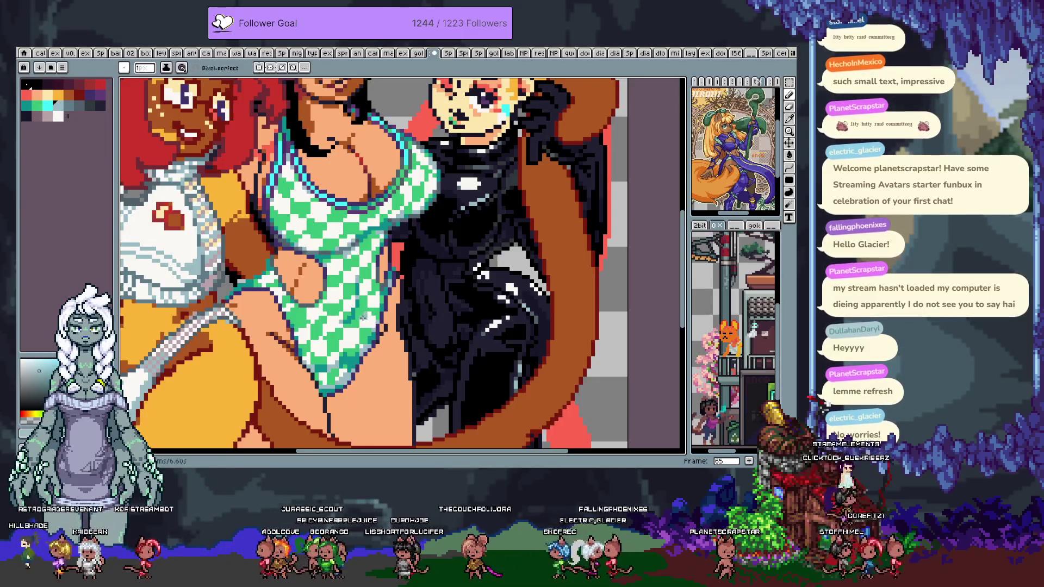
left_click(360, 314, "alt")
left_click(354, 309, "alt")
left_click(360, 310, "alt")
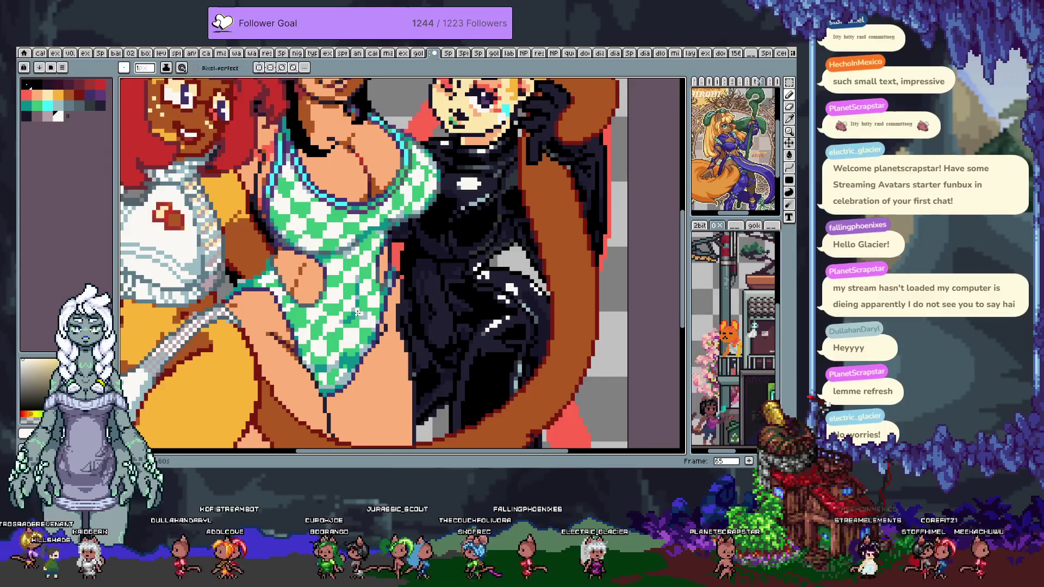
left_click(361, 315, "alt")
left_click(357, 310, "alt")
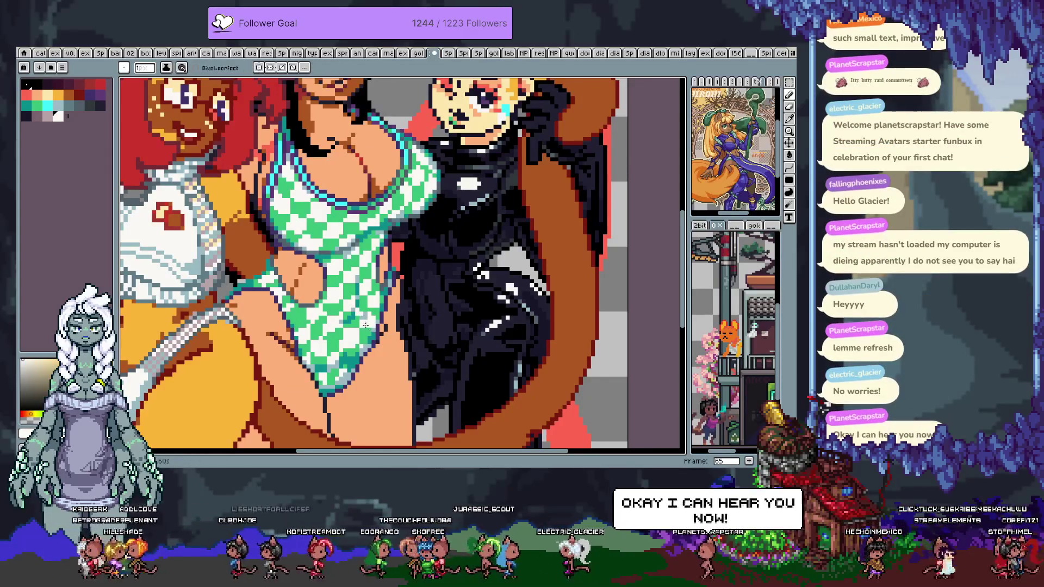
left_click(365, 310, "alt")
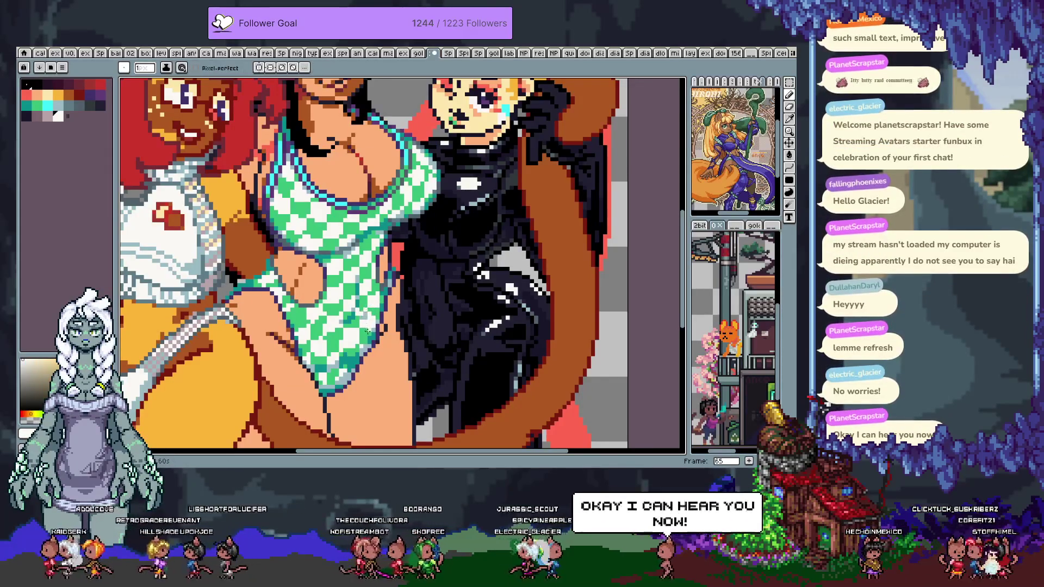
left_click(369, 322, "alt")
left_click(370, 314, "alt")
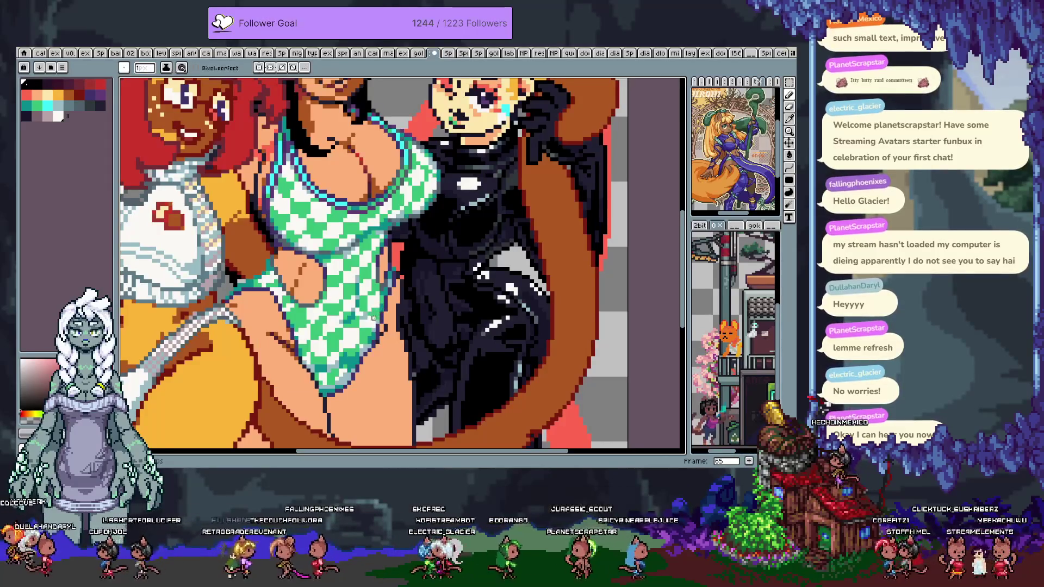
key("v")
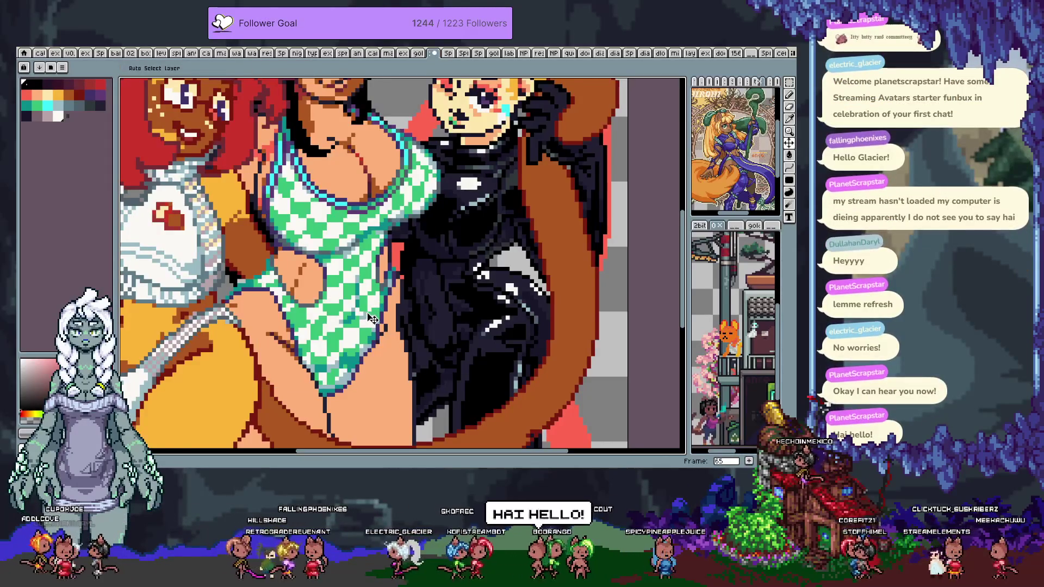
key("b")
left_click(369, 320, "alt")
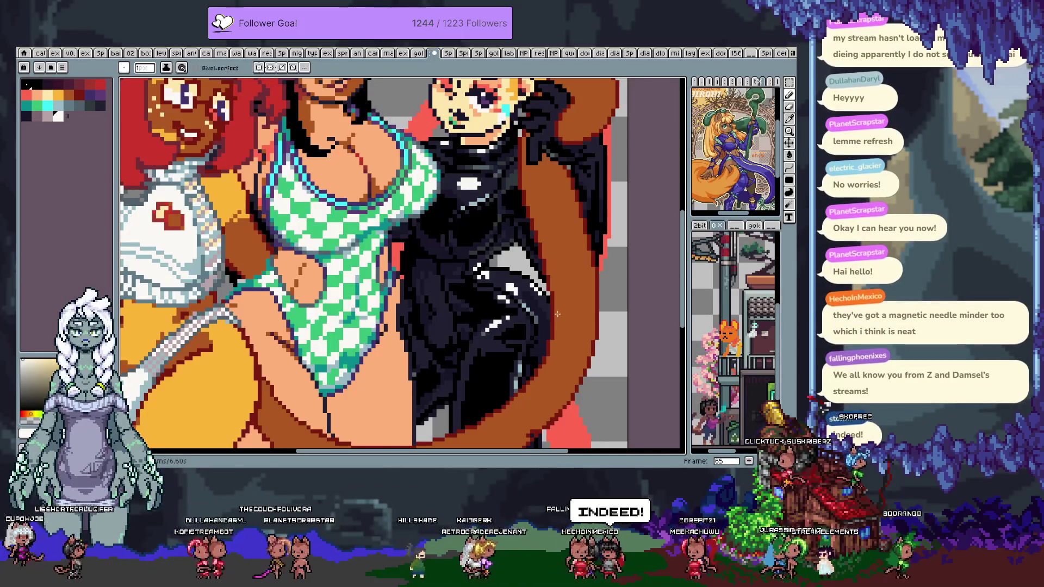
- Save the illustration and close the tileset document tab
key("ctrl+s")
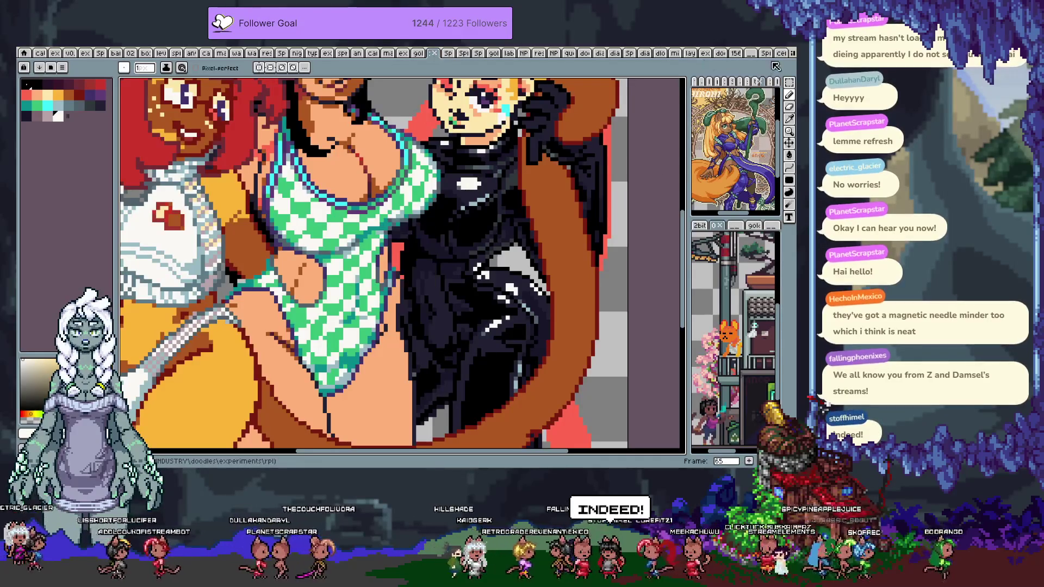
left_click(777, 54)
left_click(782, 54)
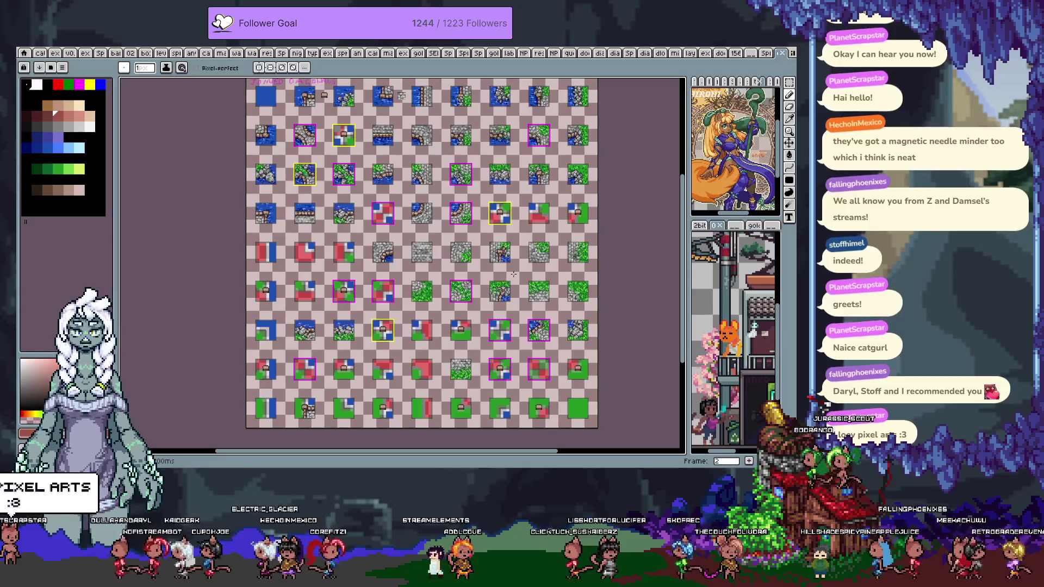
- Switch to the past-works sprite tab
left_click(40, 53)
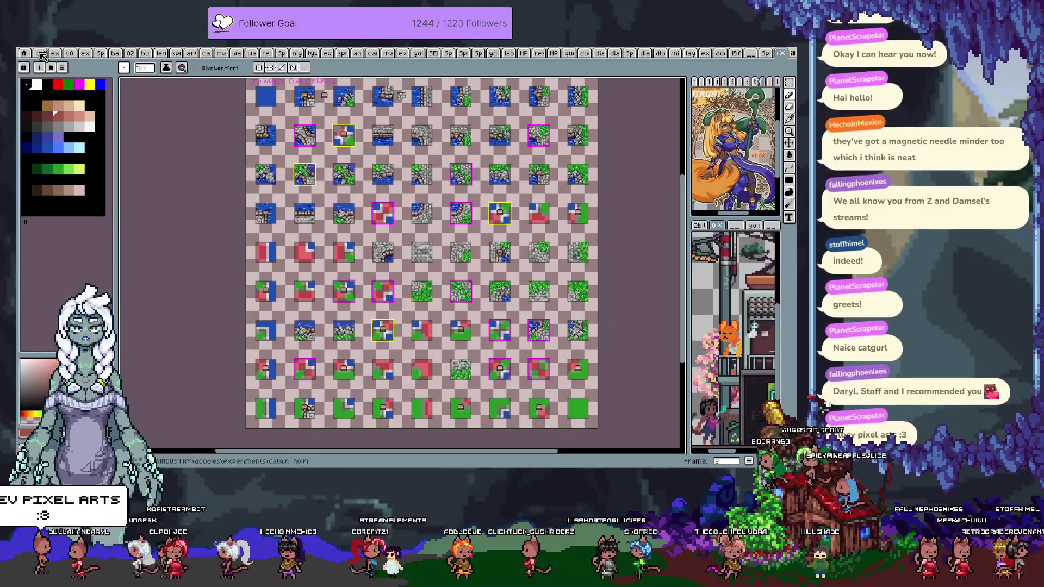
- Page from the red-haired character through Dark Champion to the beach princess, then wrap to frame 0
key("Right")
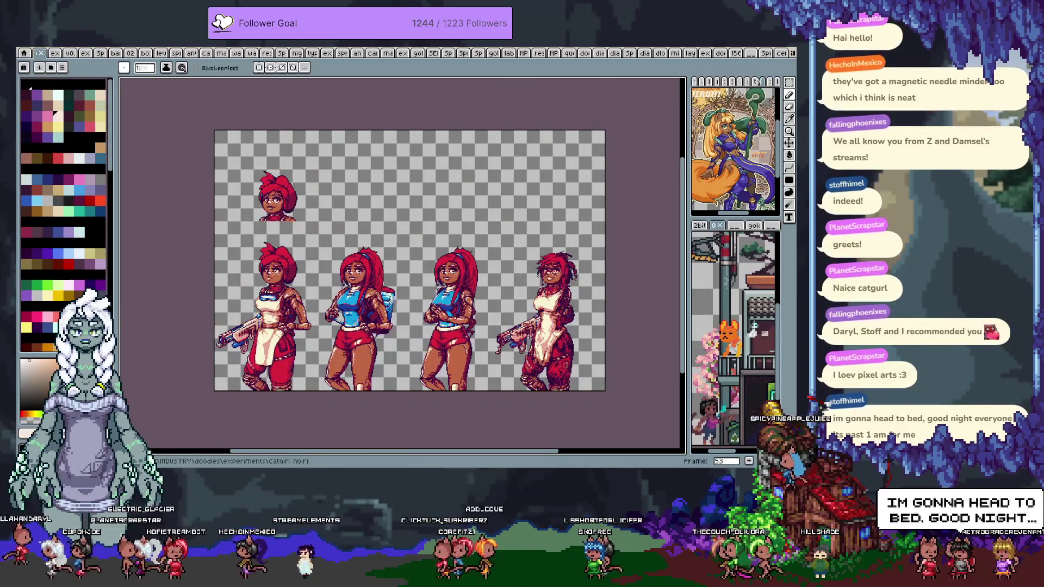
key("Right")
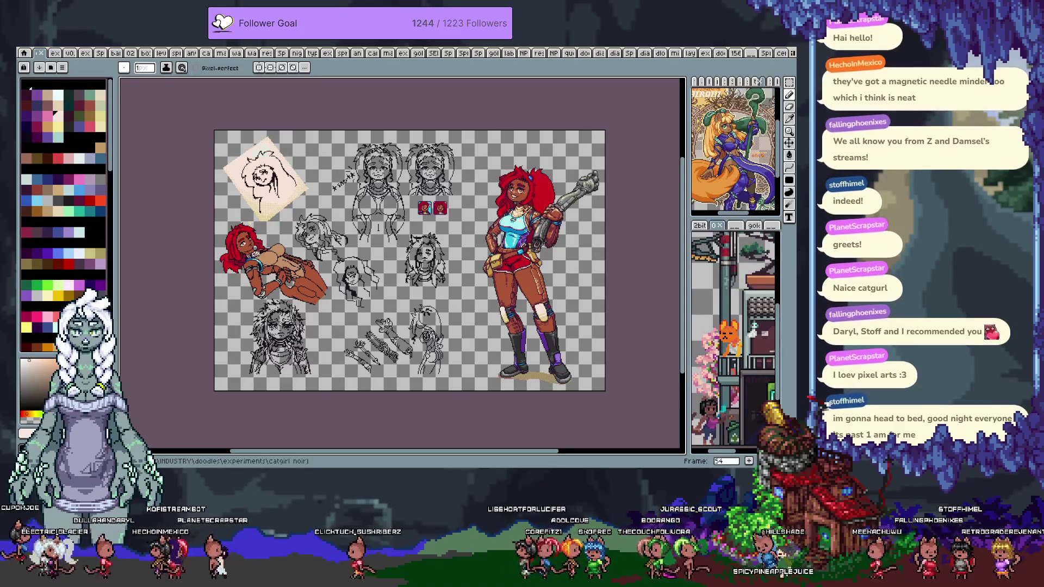
key("Right")
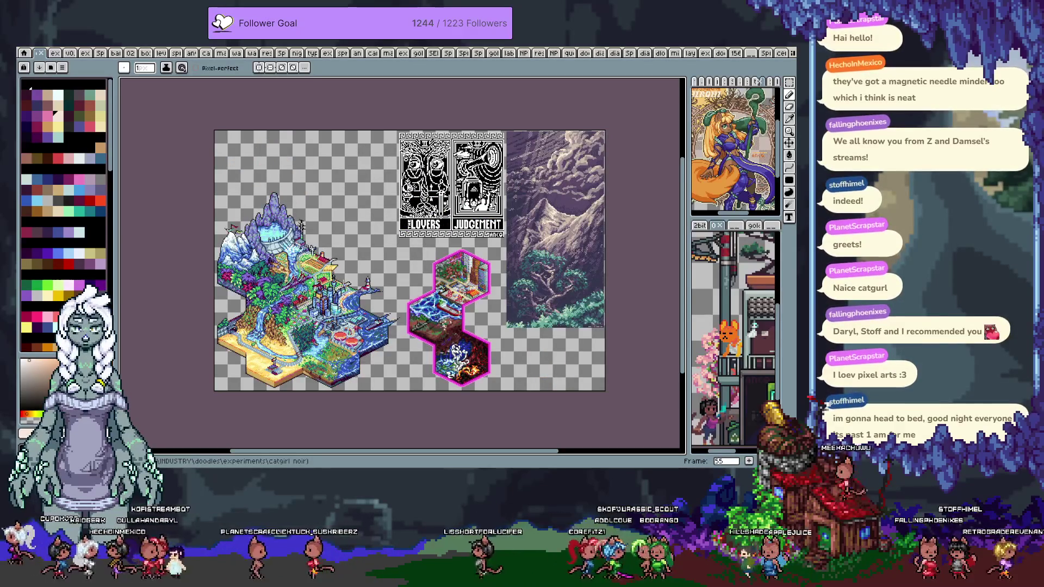
key("Right")
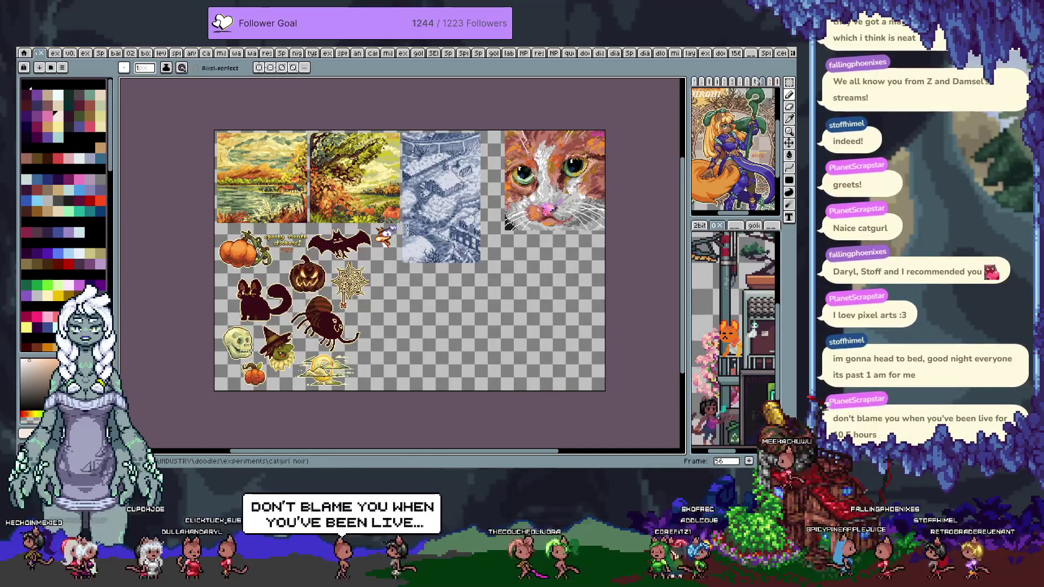
key("Right")
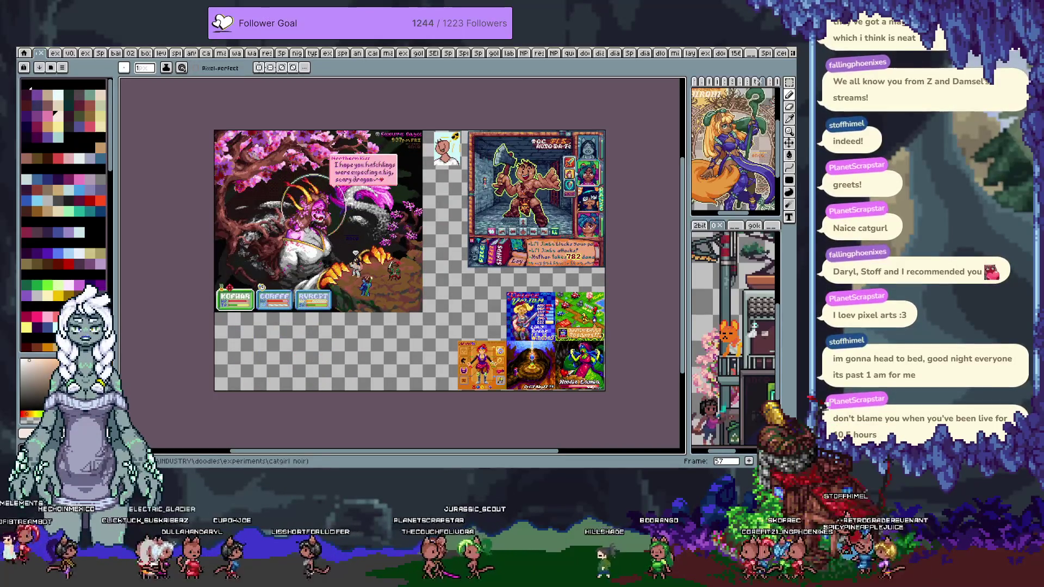
key("Right")
key("Right")
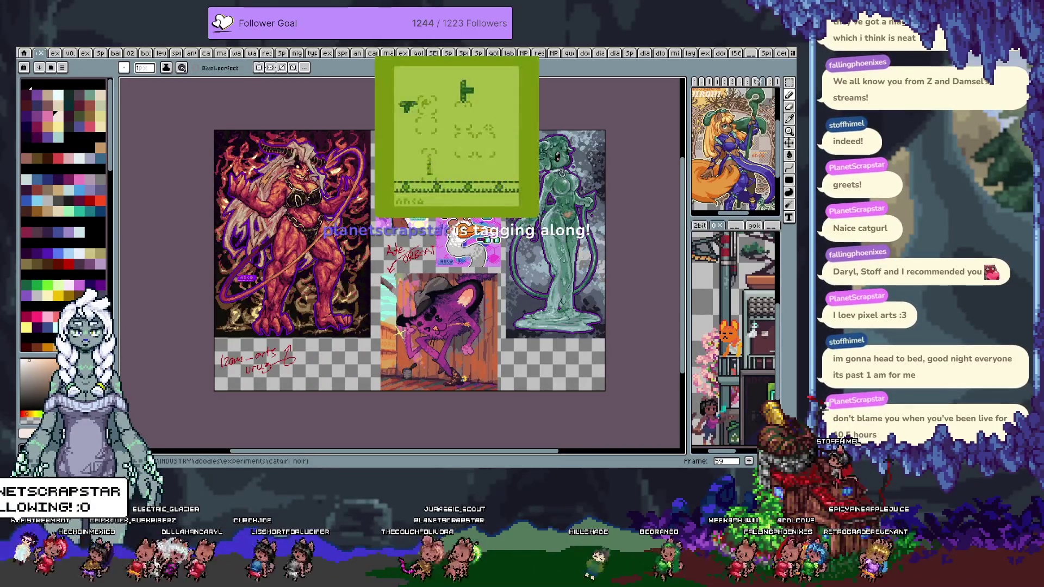
key("Right")
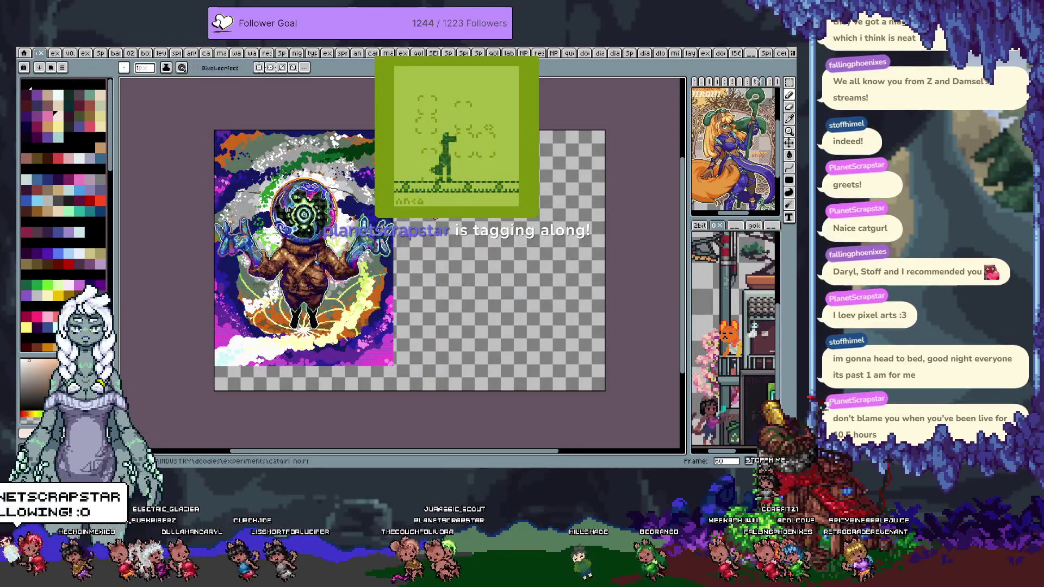
key("Right")
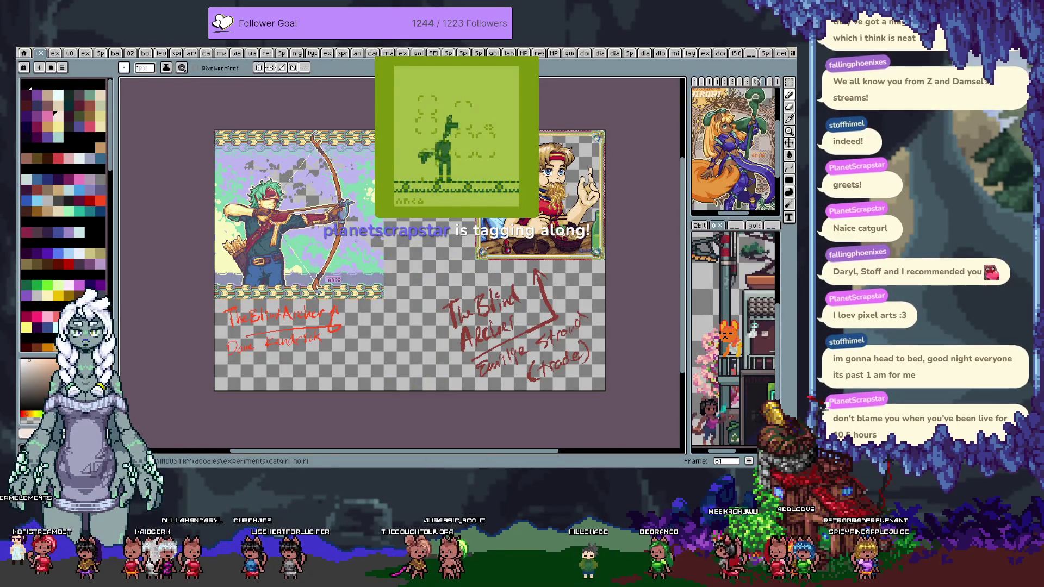
key("Right")
key("Right")
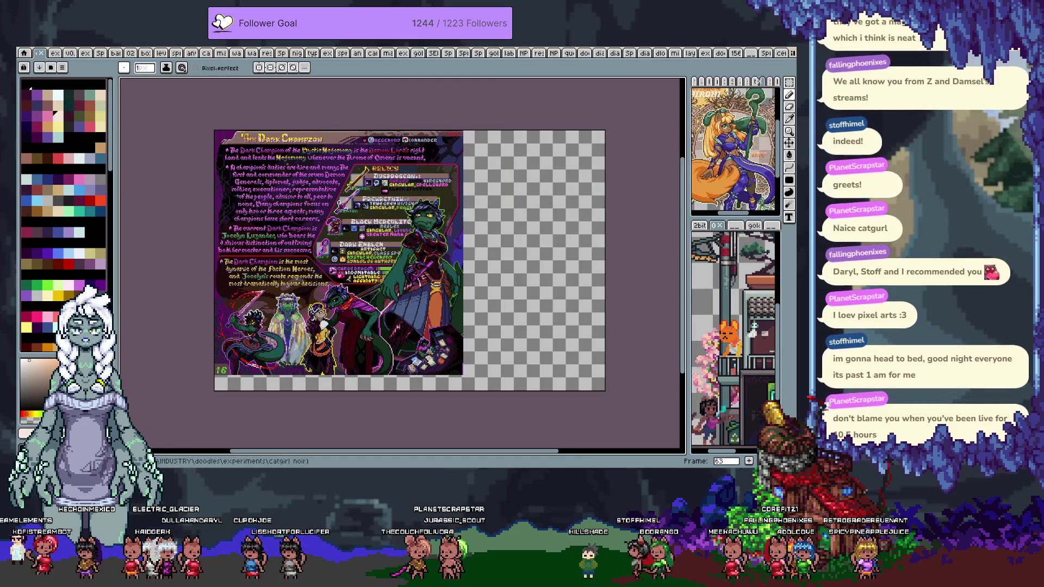
key("Right")
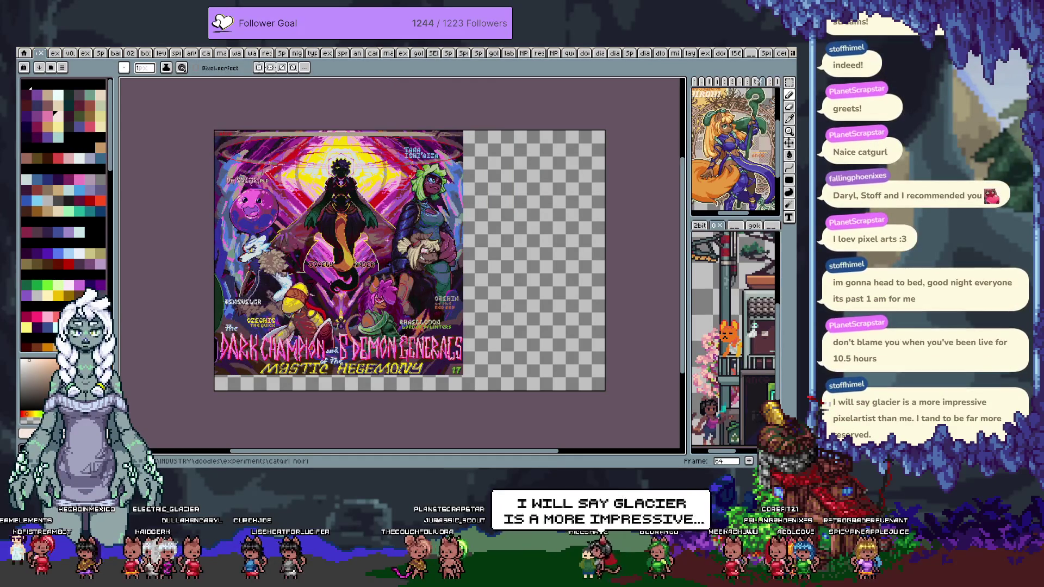
key("Right")
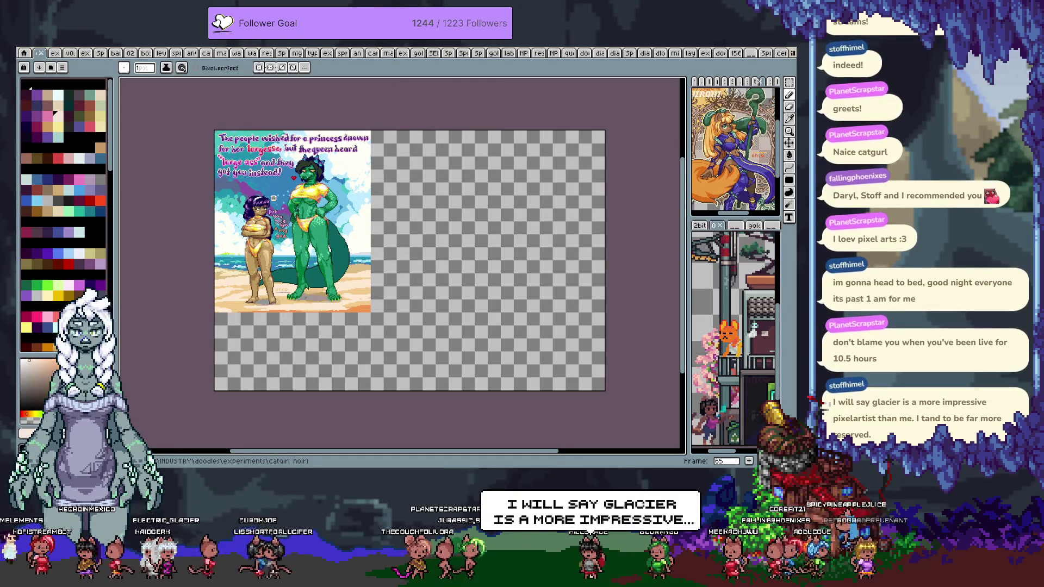
key("Right")
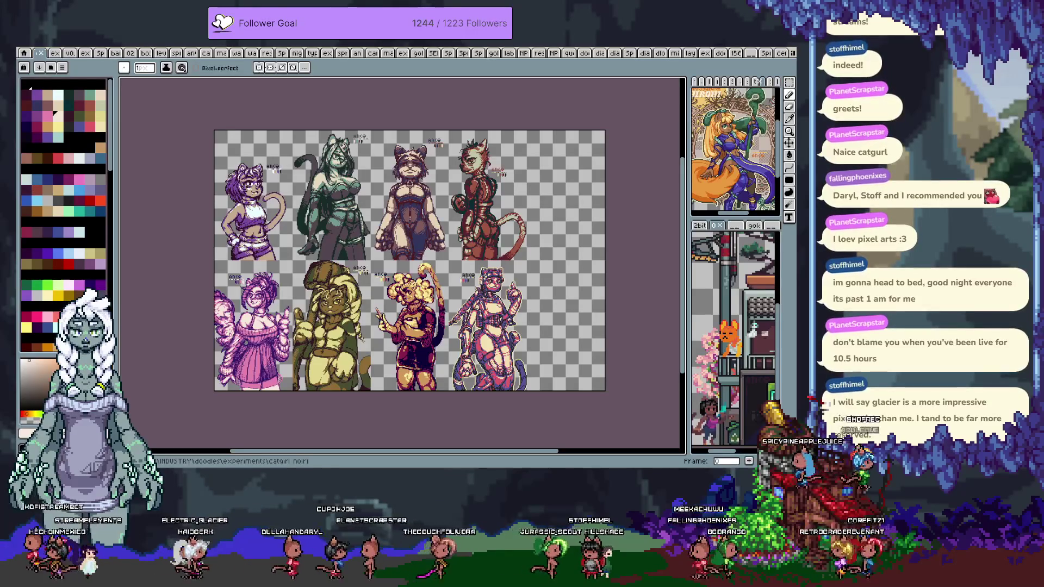
- Page forward through the catgirl and character sheets past the red-and-black character sheet
key("Right")
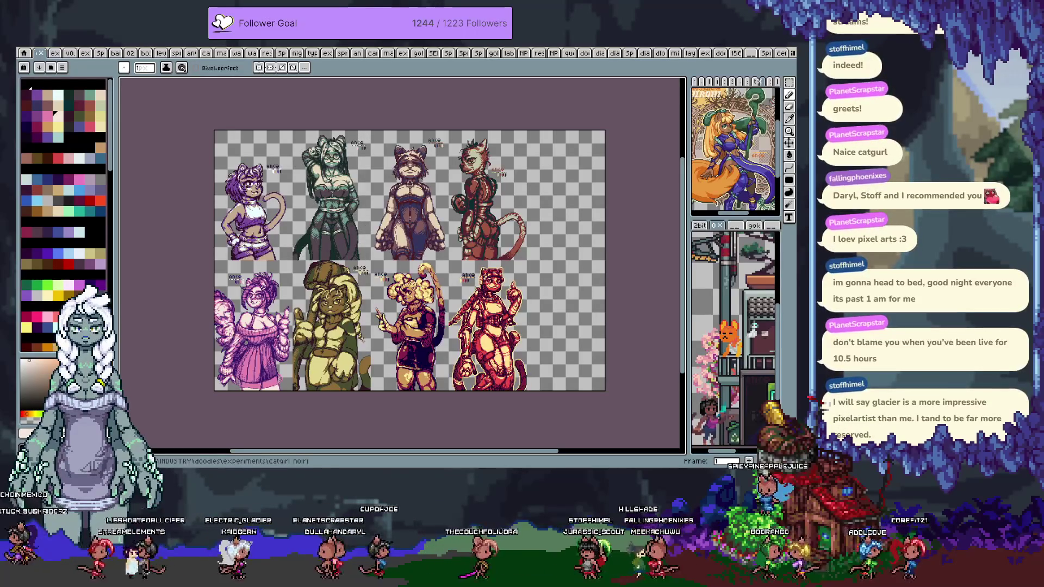
key("Right")
key("Right")
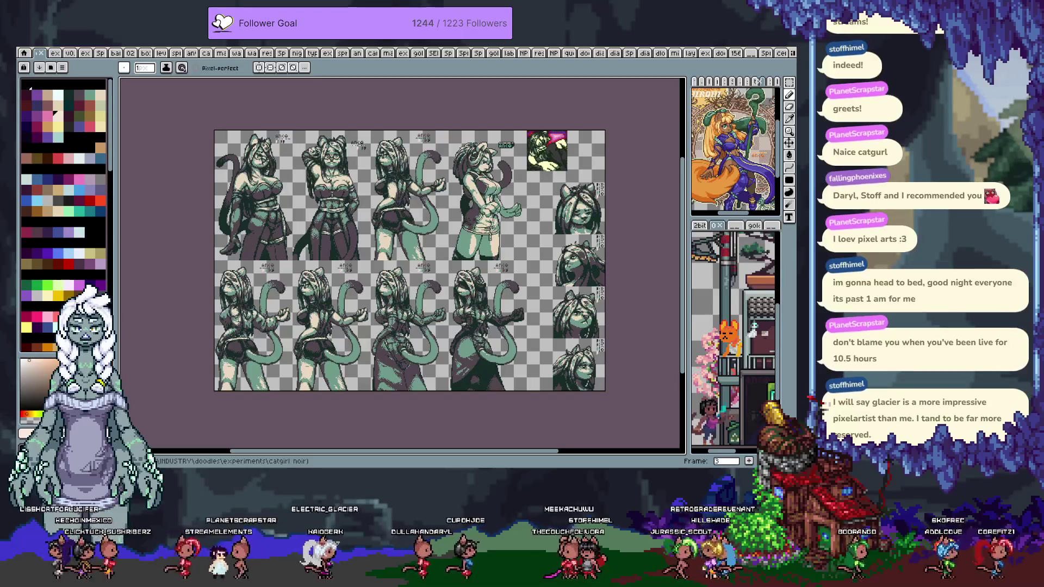
key("Right")
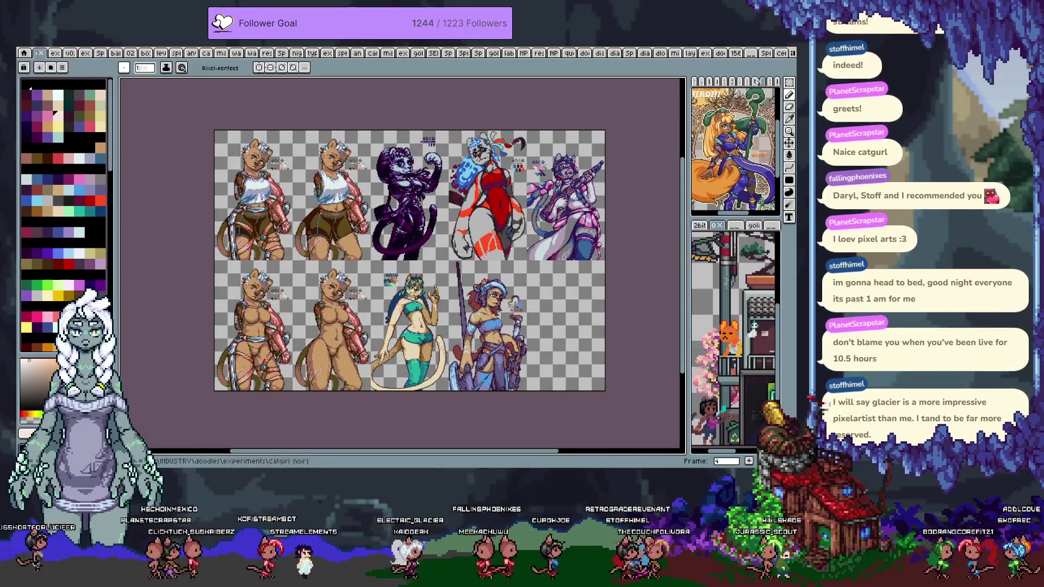
key("Right")
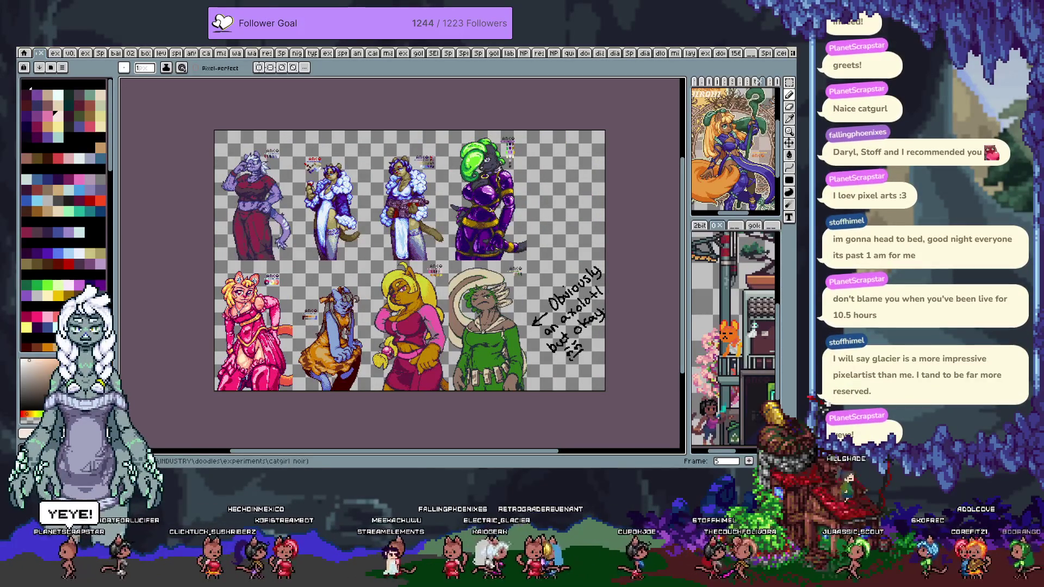
key("Right")
key("Right")
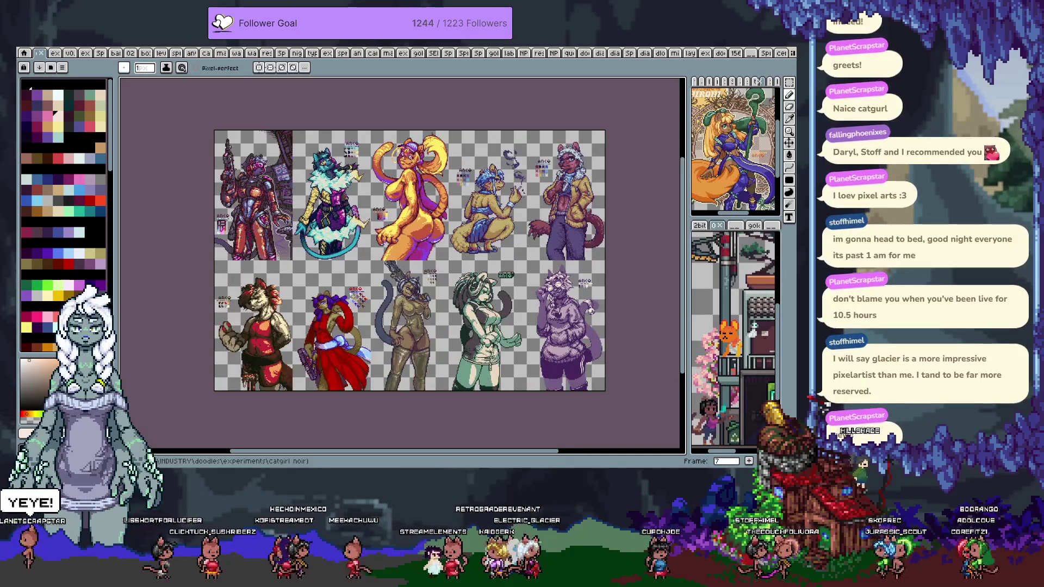
key("Right")
key("Right")
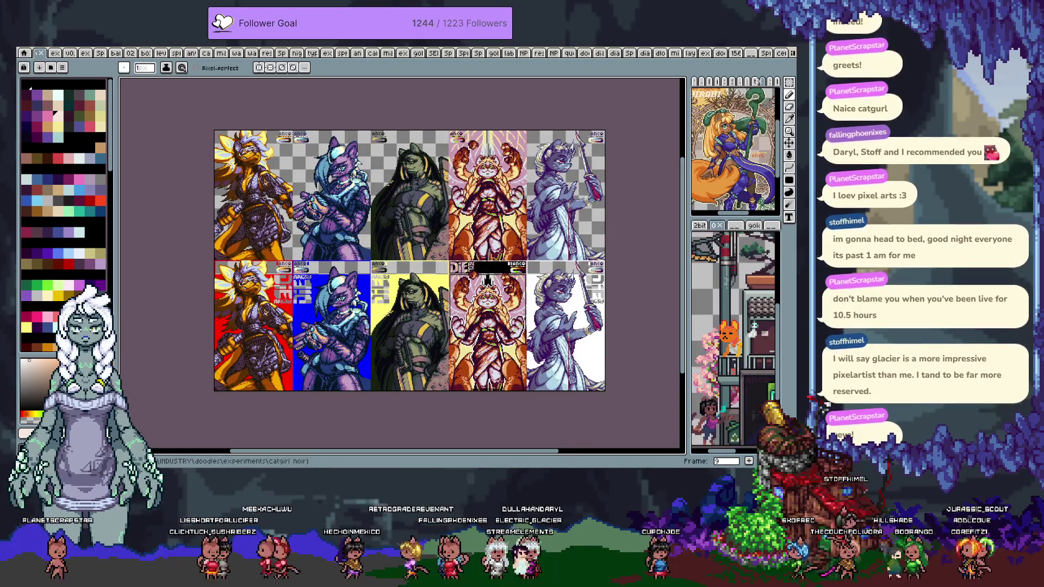
key("Right")
key("Right")
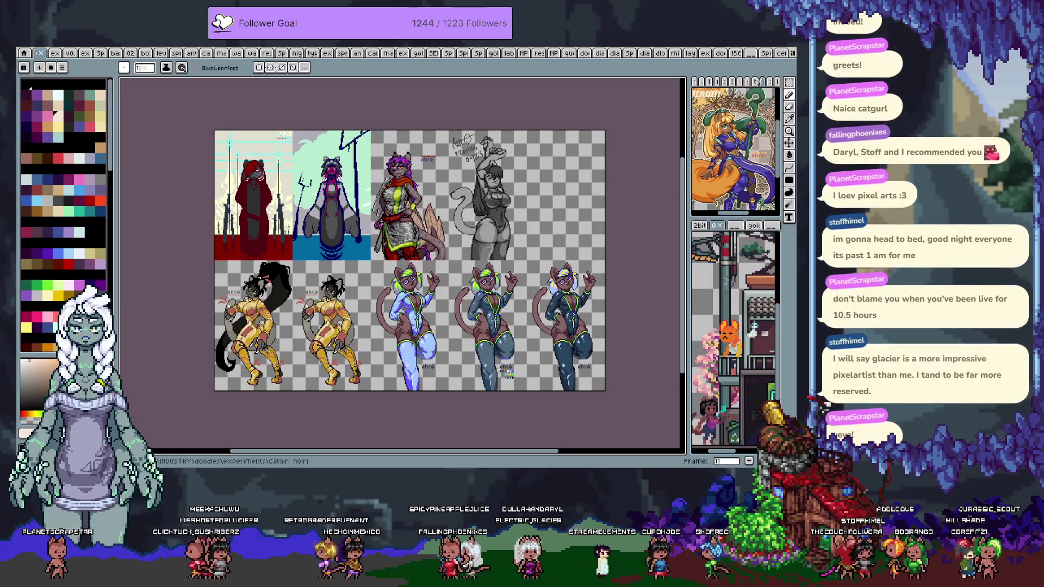
key("Right")
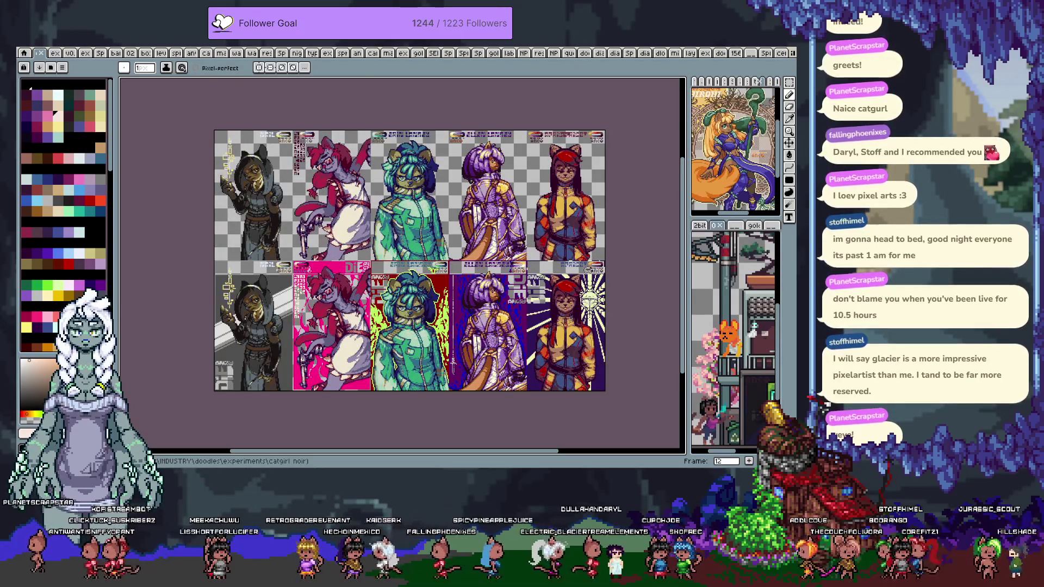
key("Right")
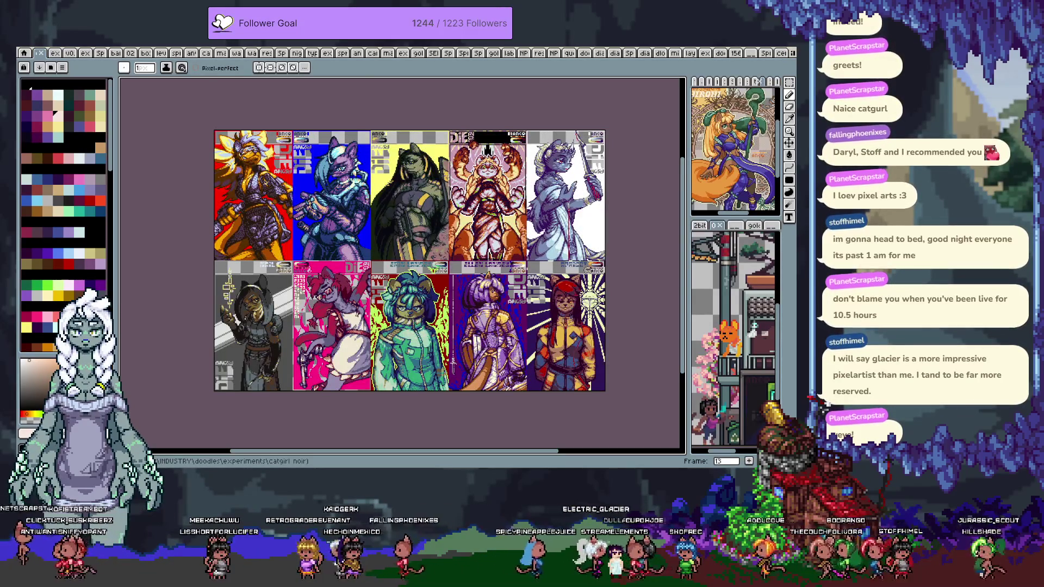
key("Right")
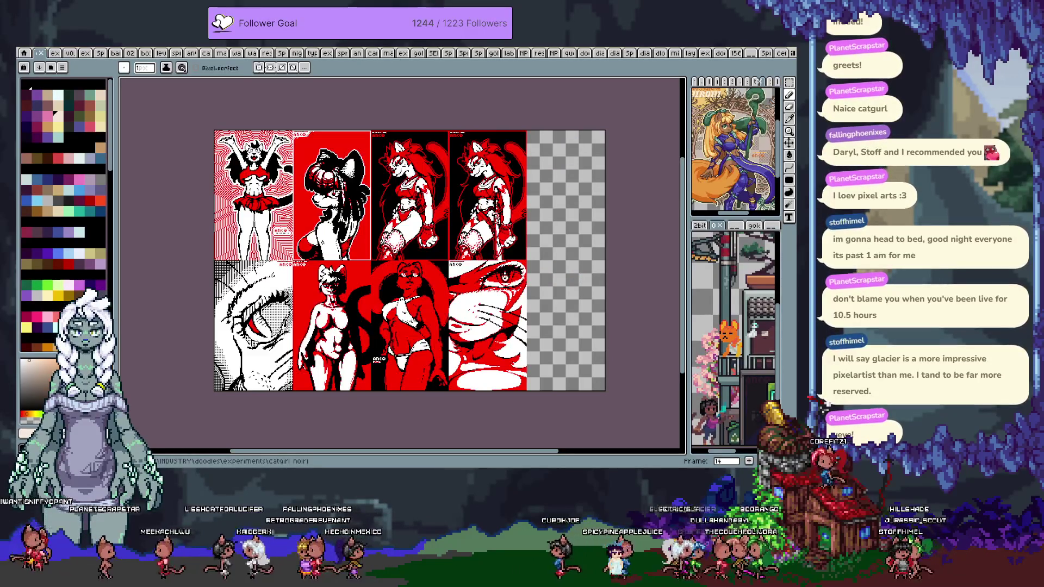
key("Right")
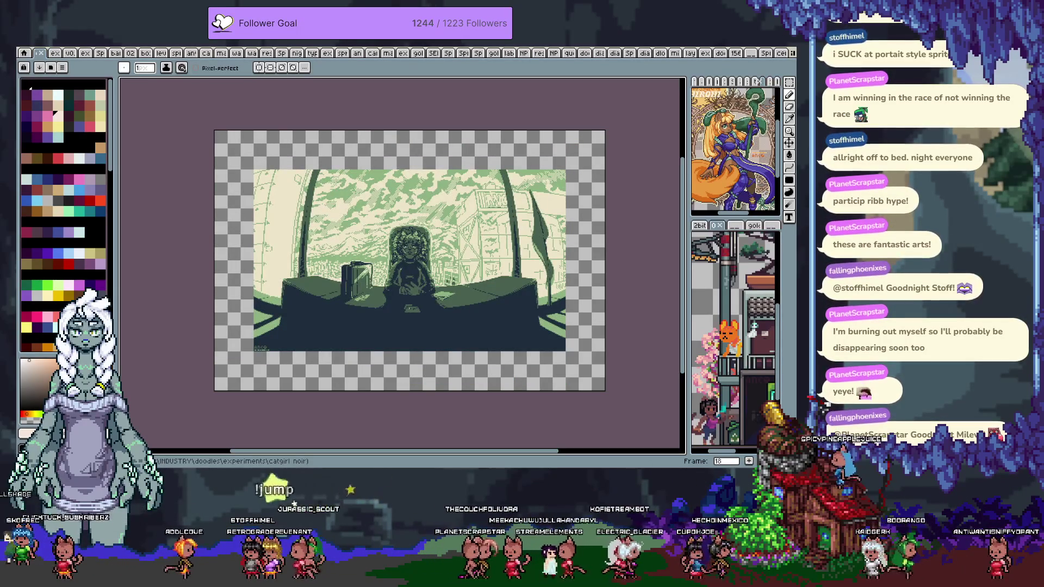
- Advance one frame to the playing-card, sunset landscape and radiant figure collage
key("Right")
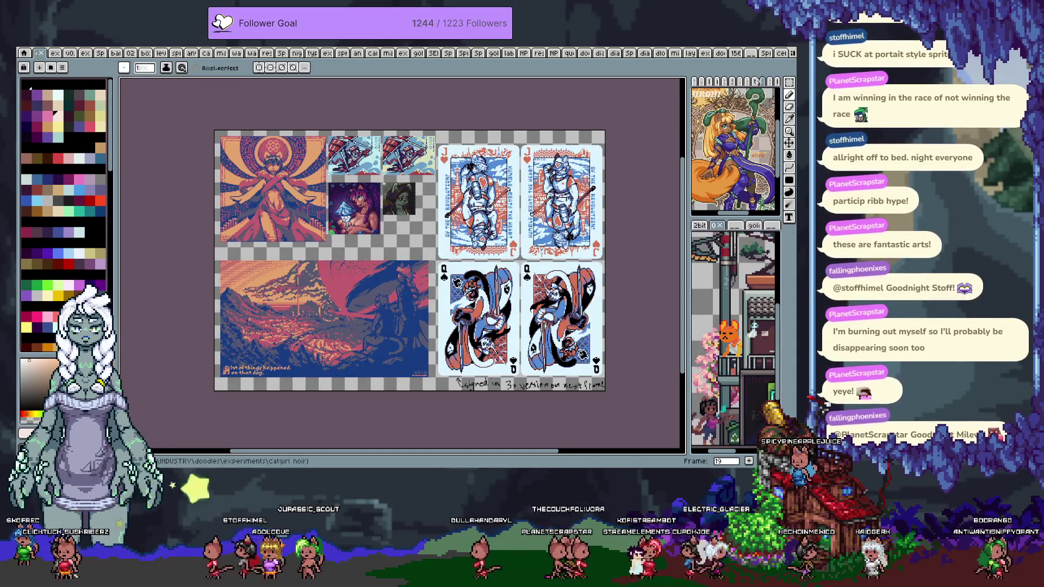
- Page through the queen of spades card, artwork collages and small sprite collections
key("Right")
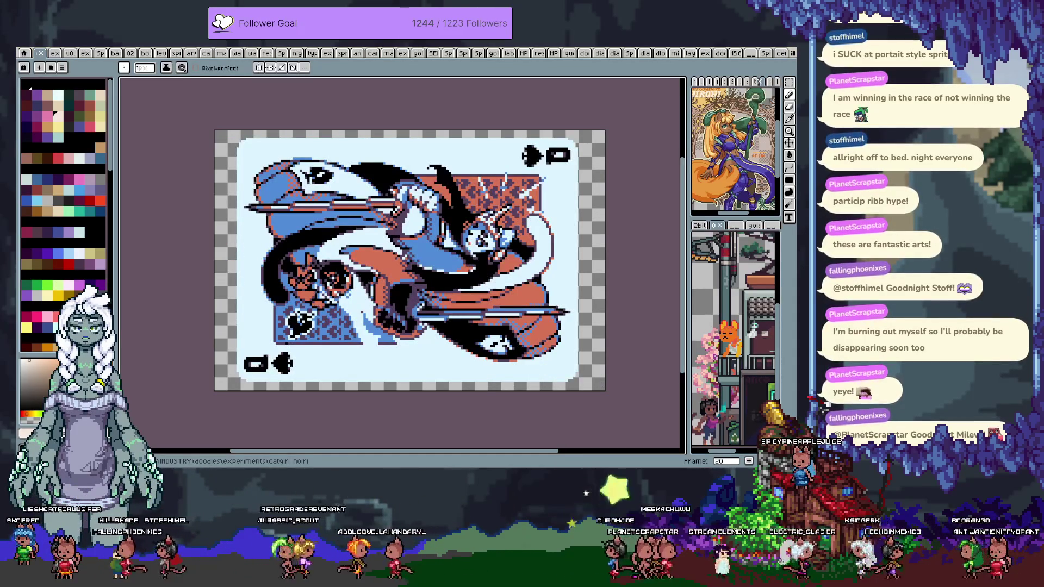
key("Right")
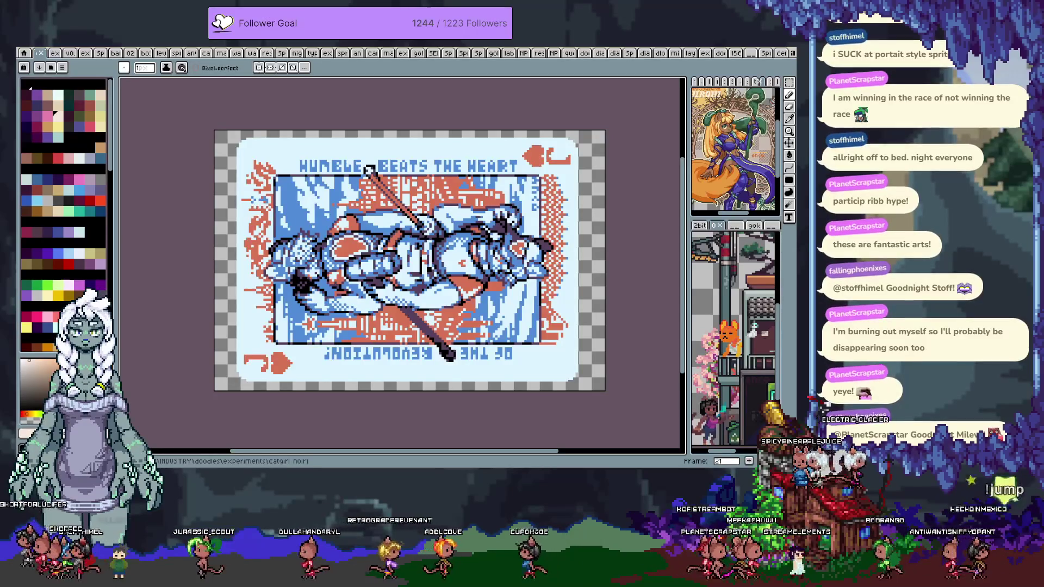
key("Right")
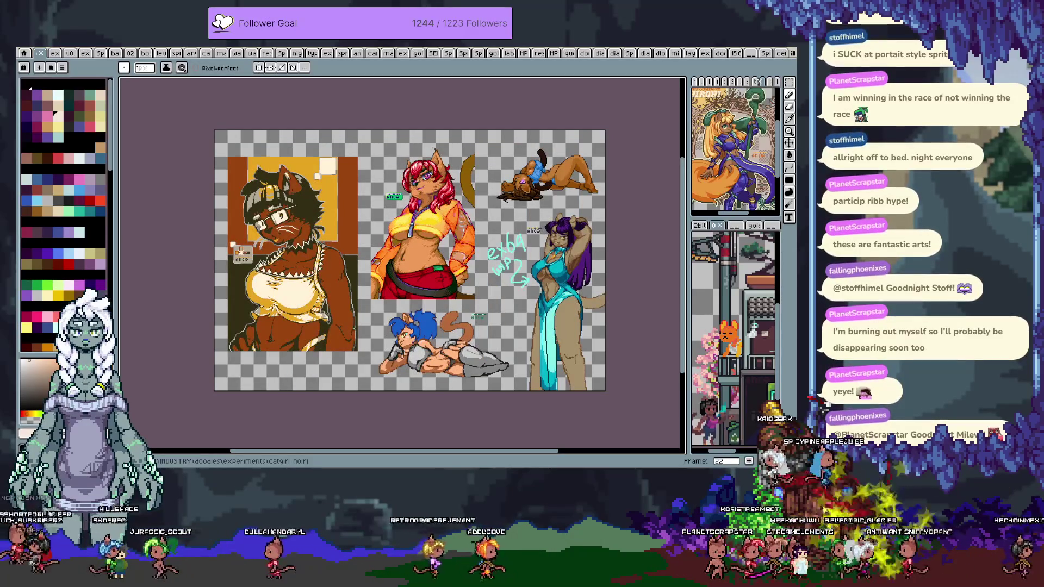
key("Right")
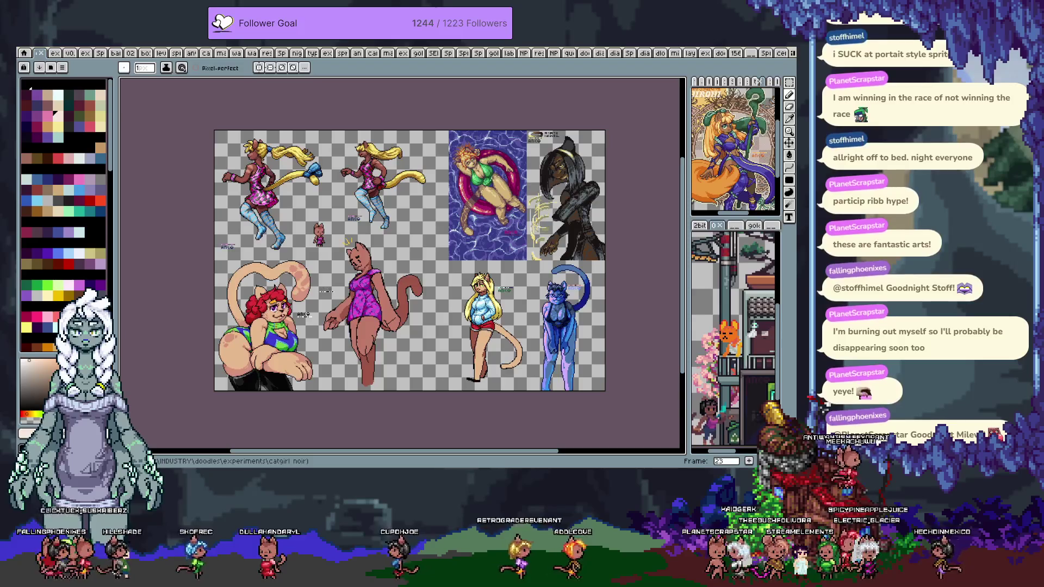
key("Right")
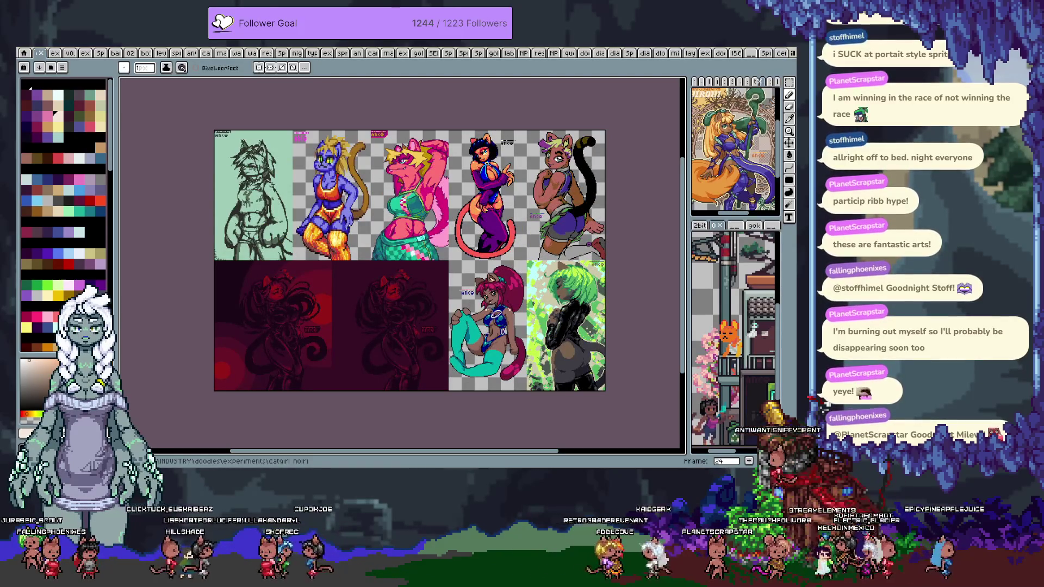
key("Right")
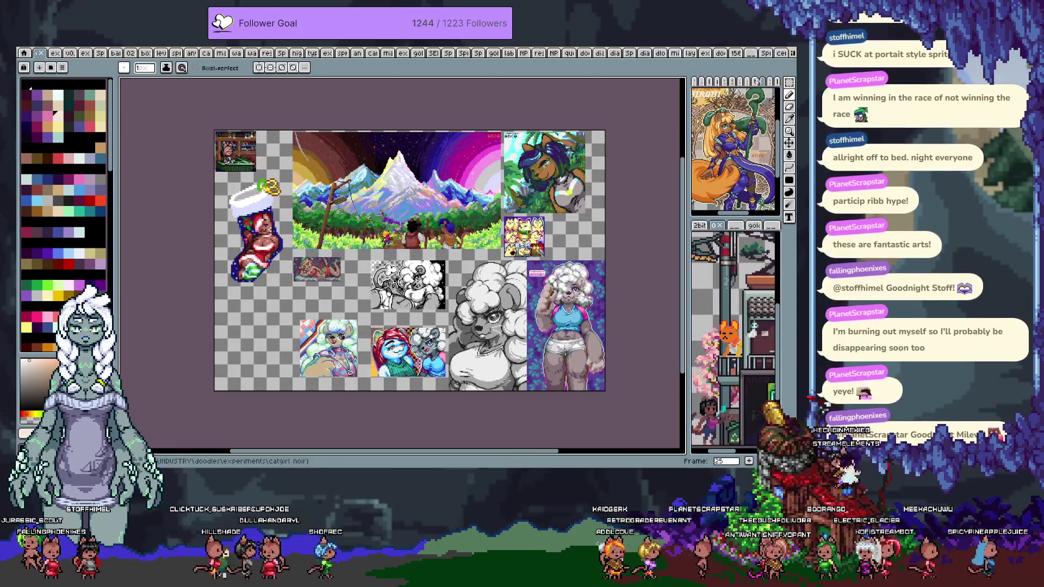
key("Right")
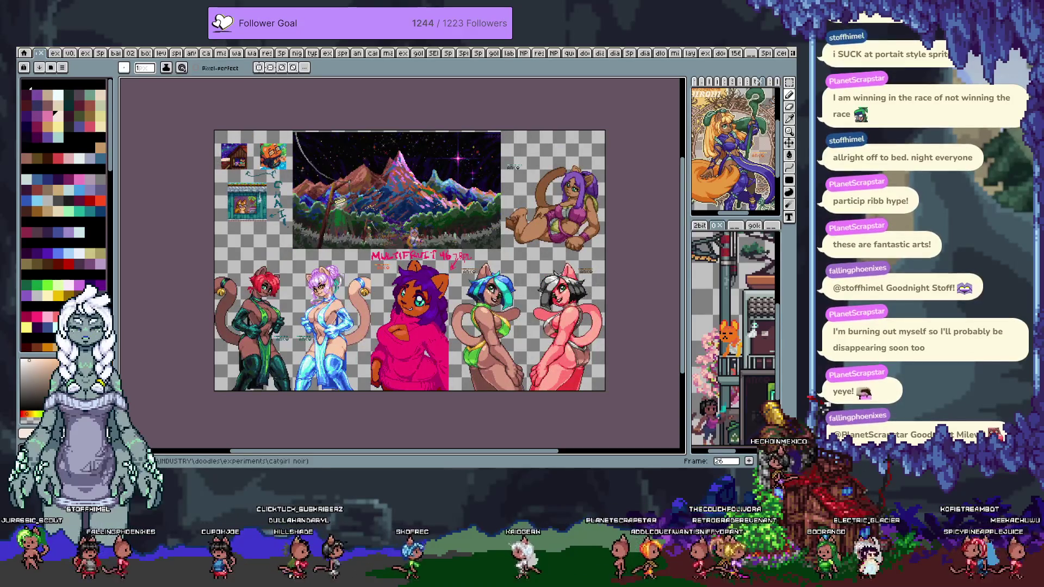
key("Right")
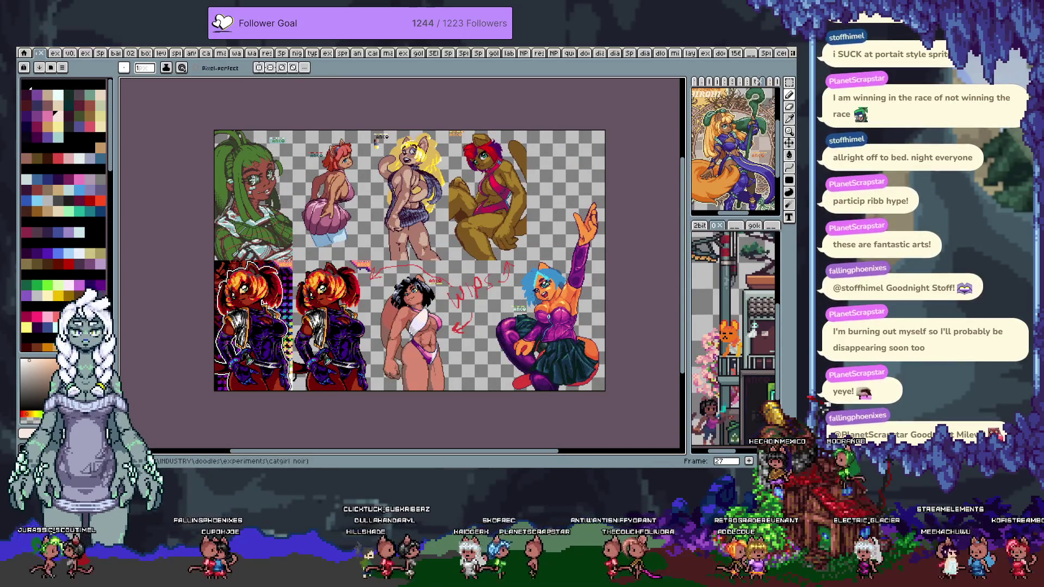
key("Right")
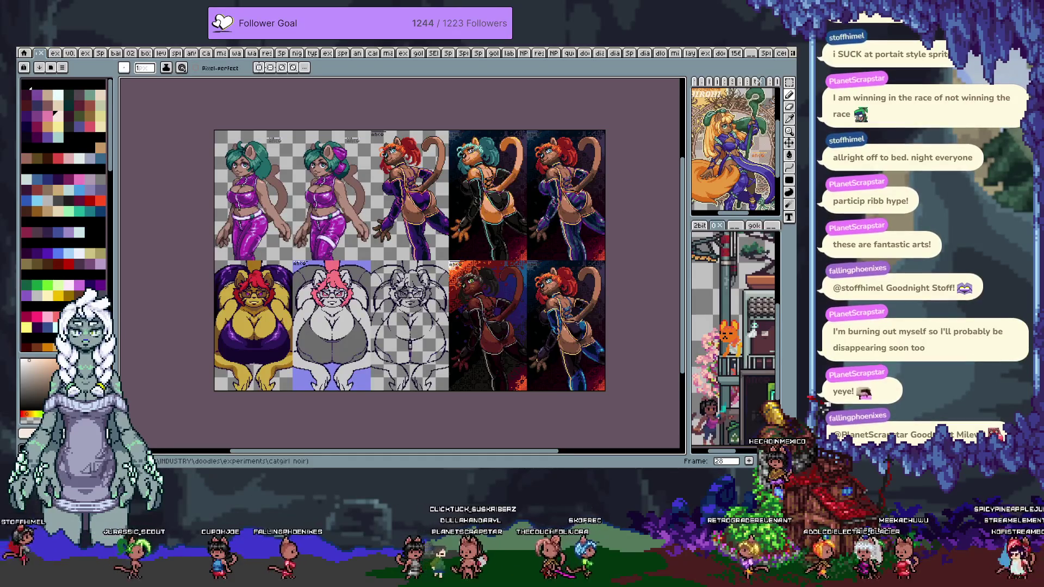
key("Right")
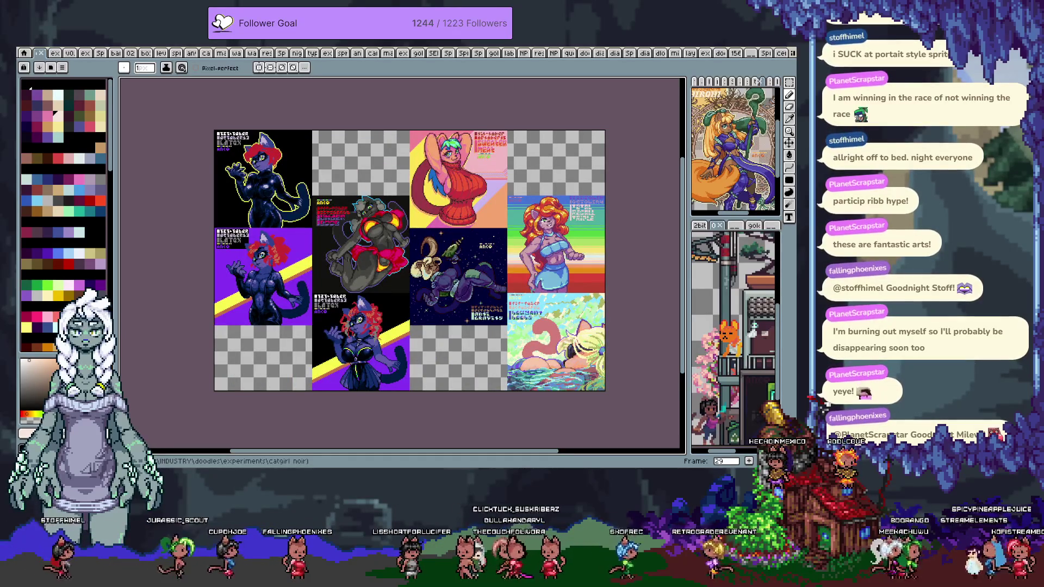
key("Right")
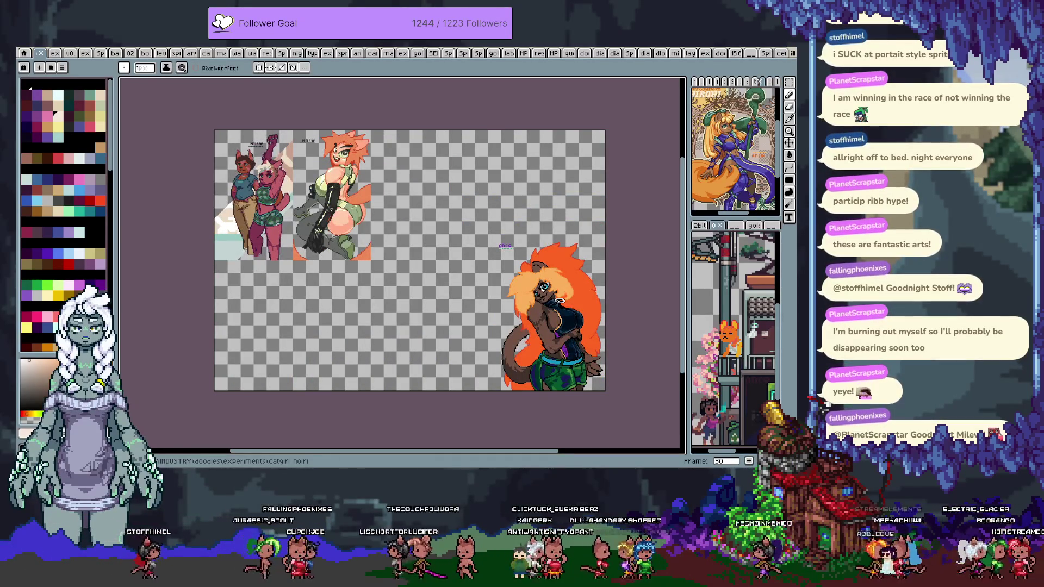
key("Right")
key("Right")
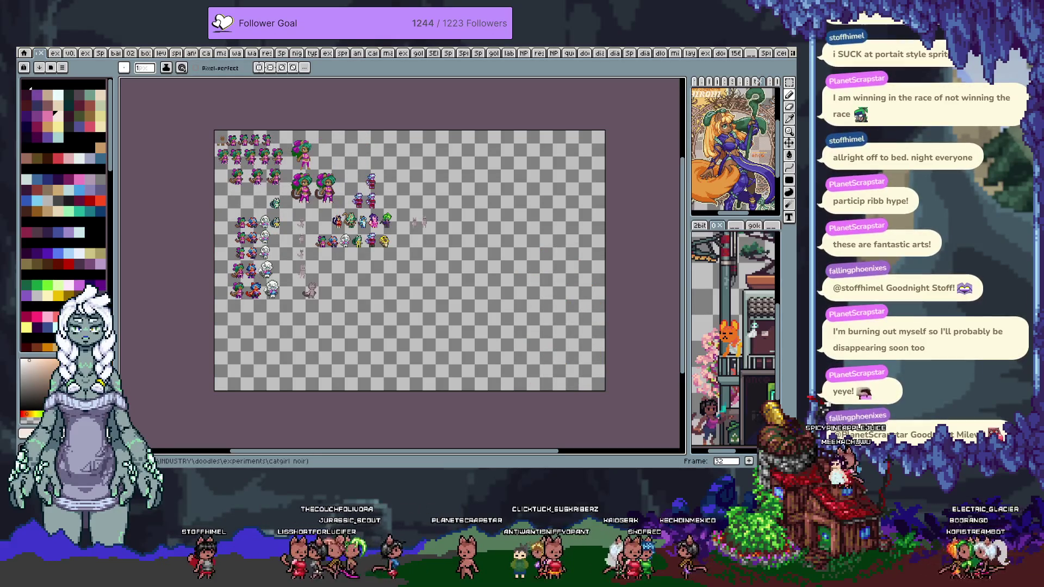
key("Right")
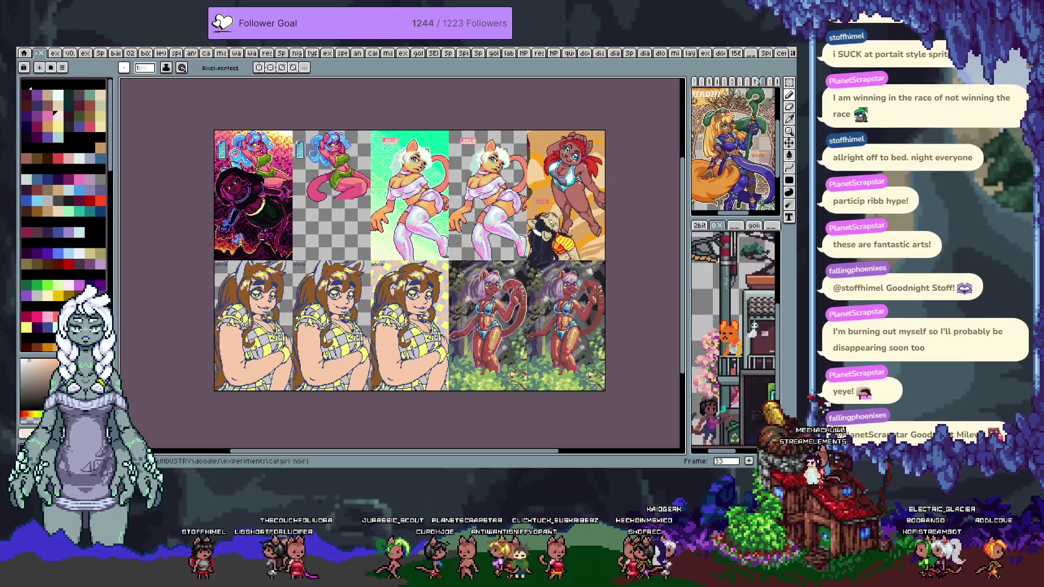
key("Right")
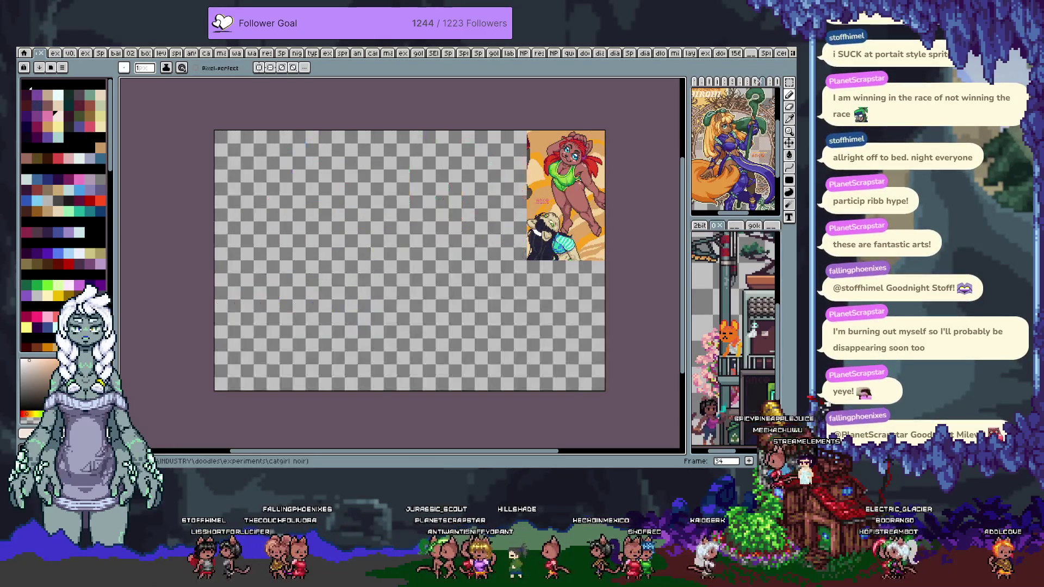
key("Right")
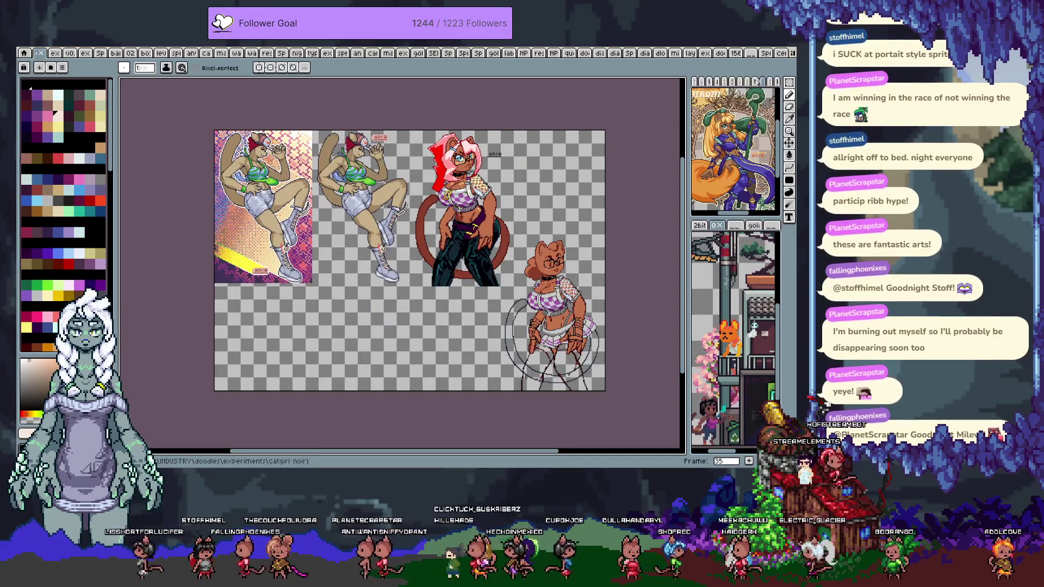
key("Right")
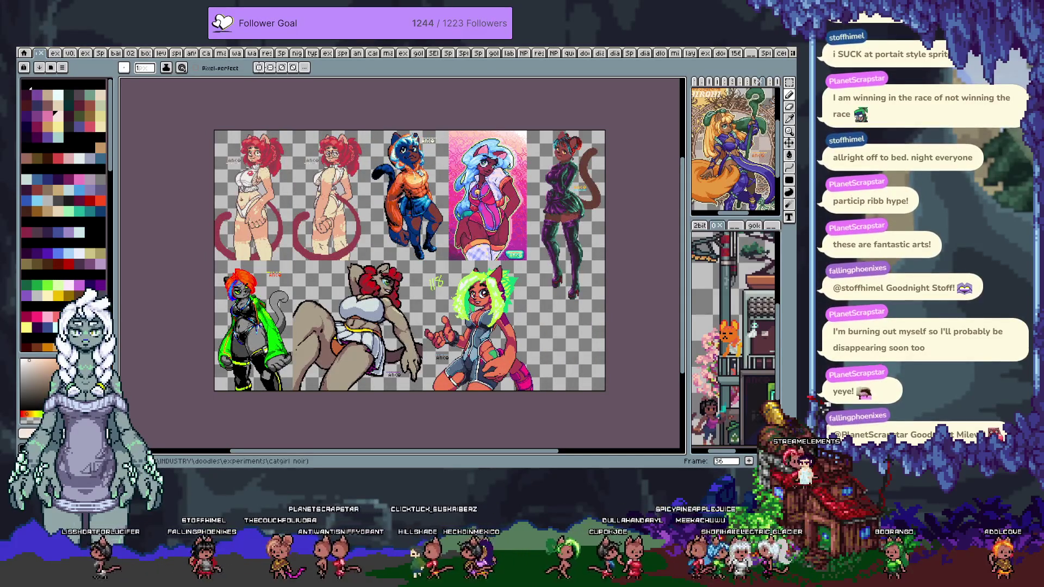
- Continue through the multi-image sheets to frame 52's dark-haired character designs
key("Right")
key("Right")
key("Right")
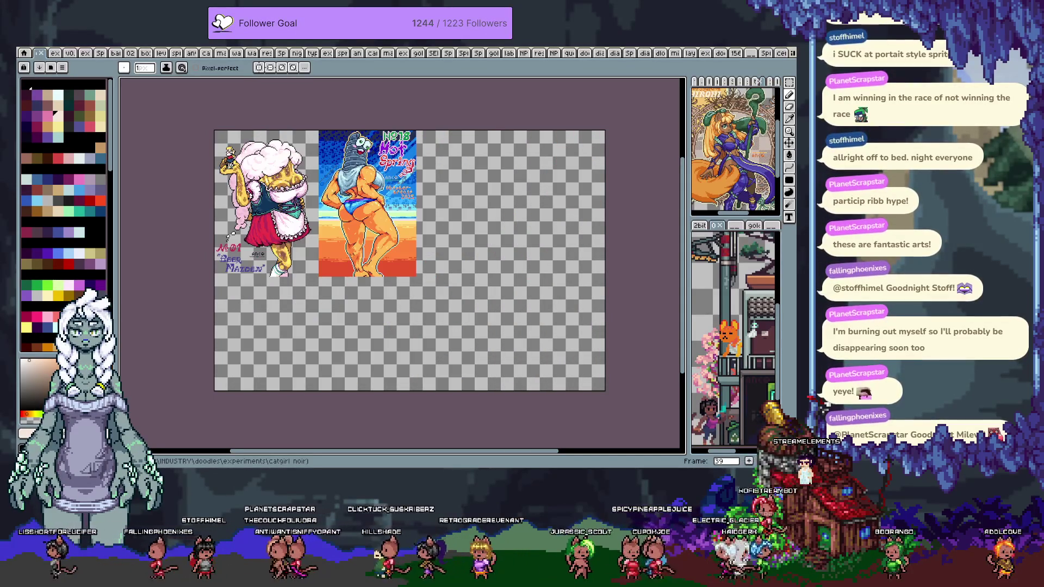
key("Right")
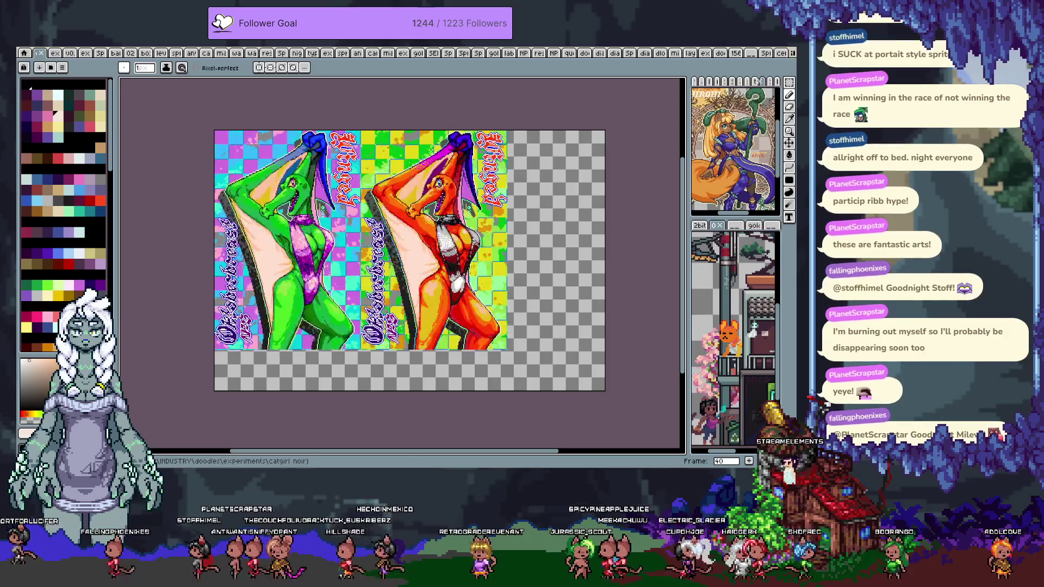
key("Right")
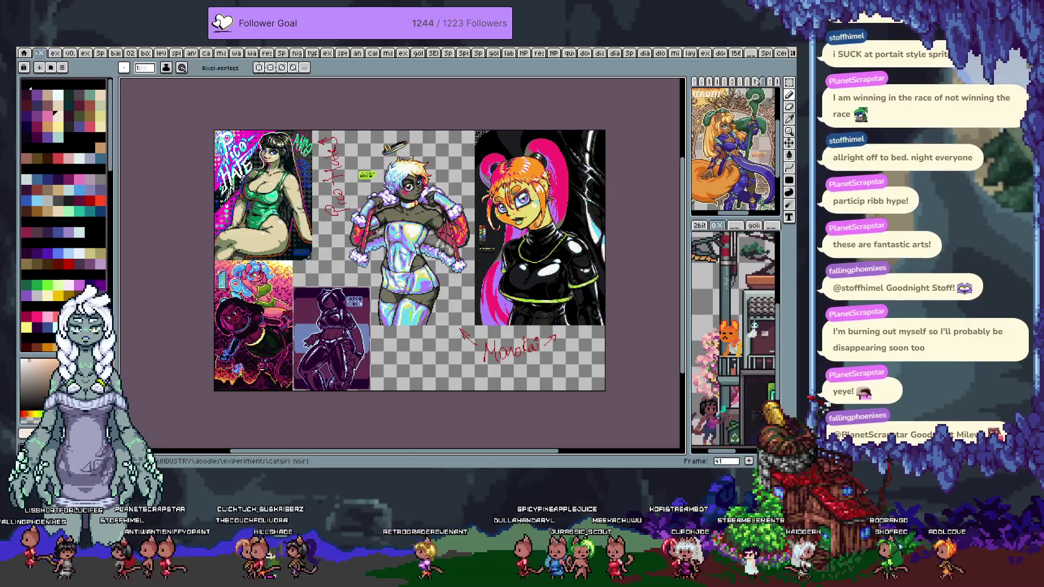
key("Right")
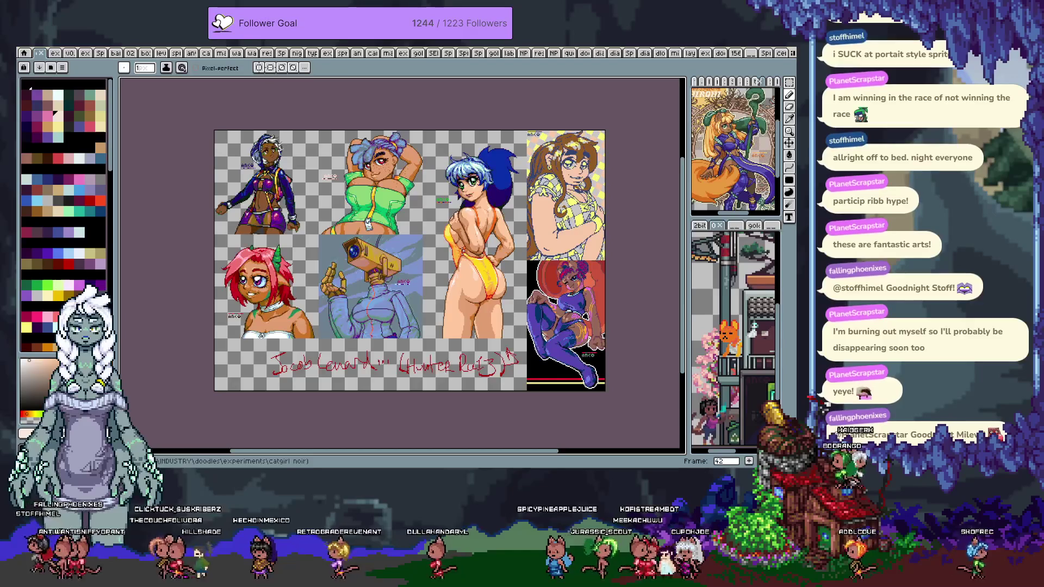
key("Right")
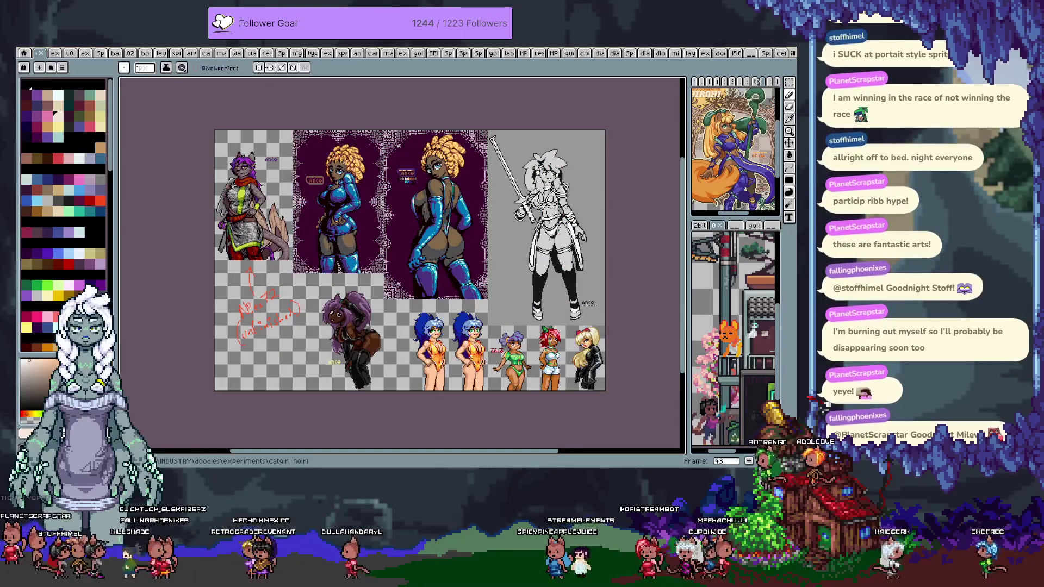
key("Right")
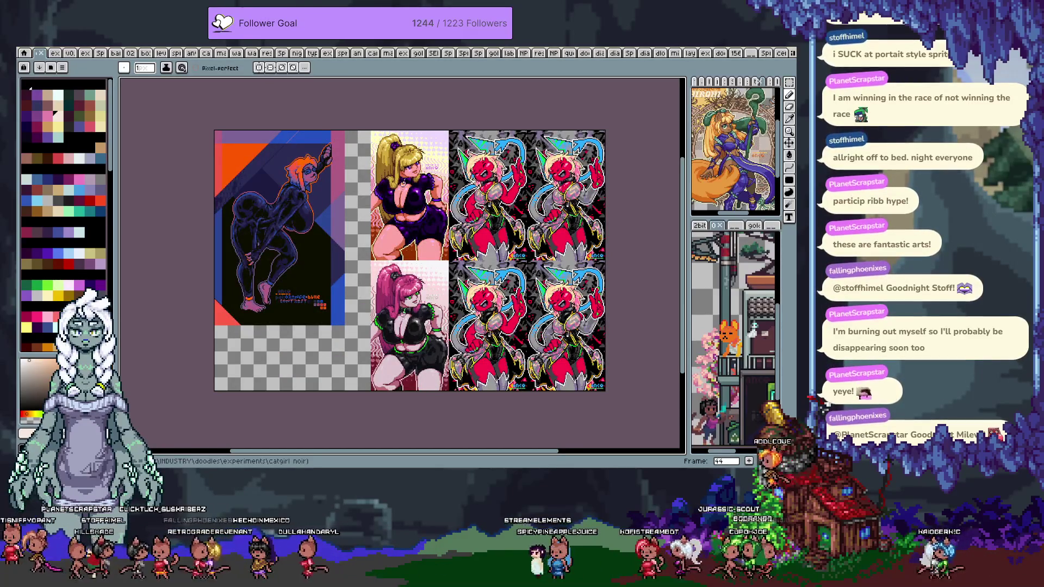
key("Right")
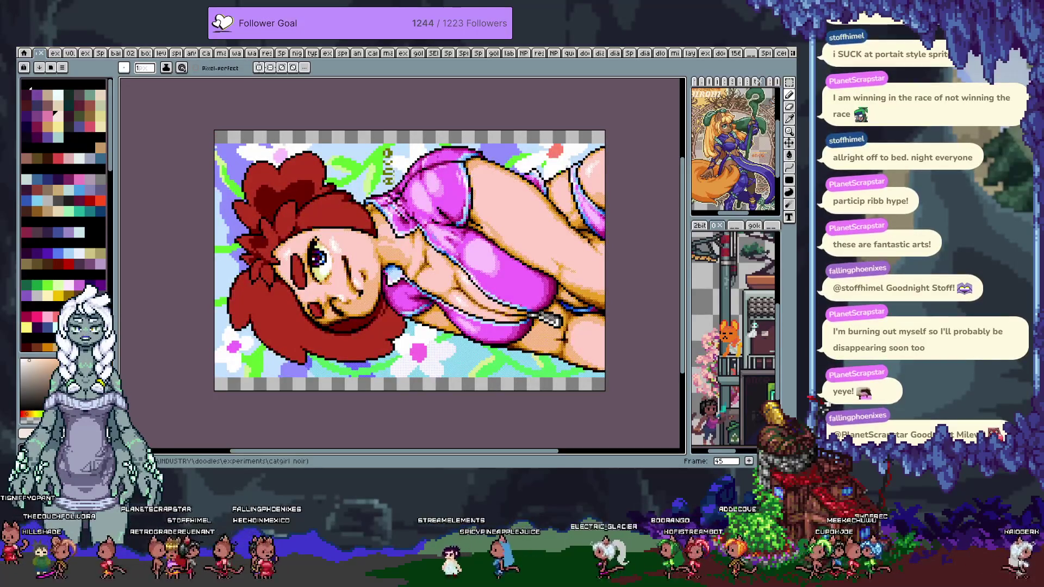
key("Right")
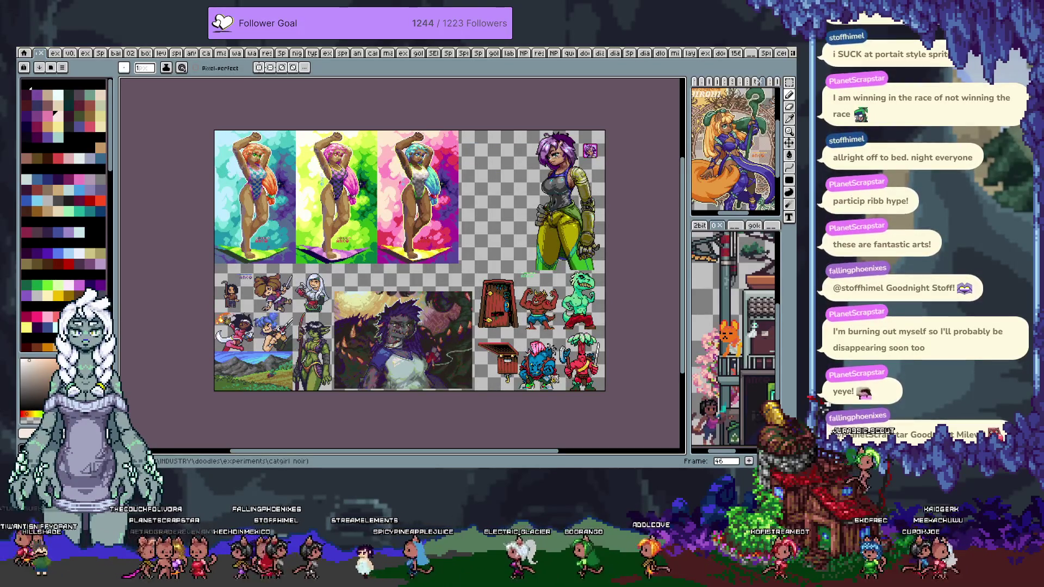
key("Right")
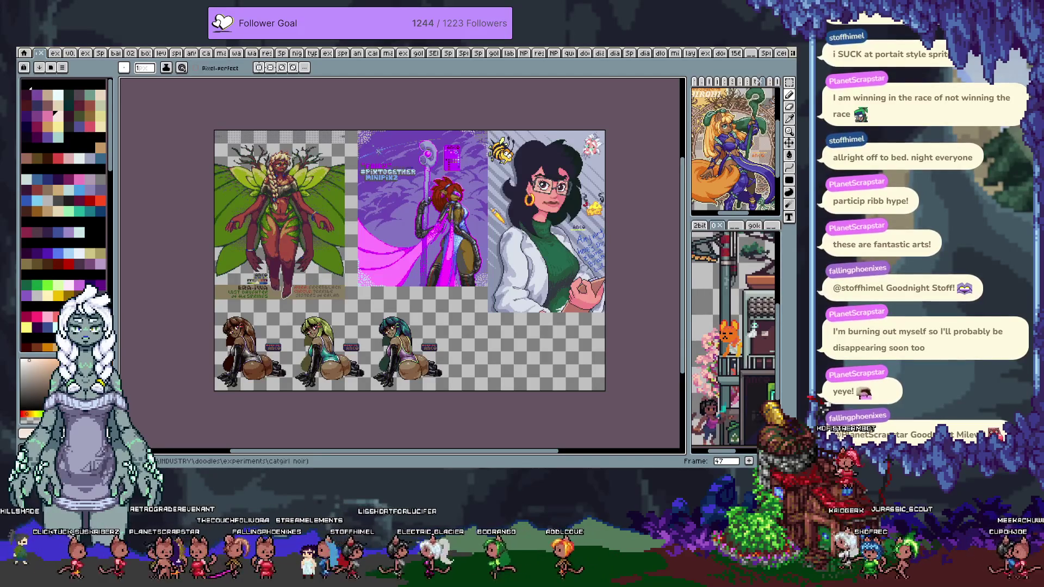
key("Right")
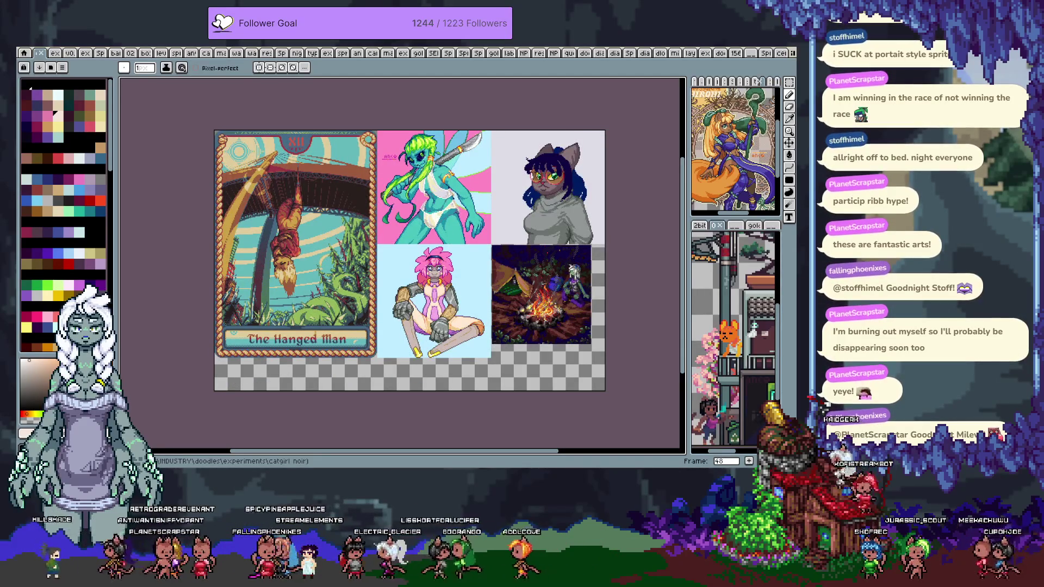
key("Right")
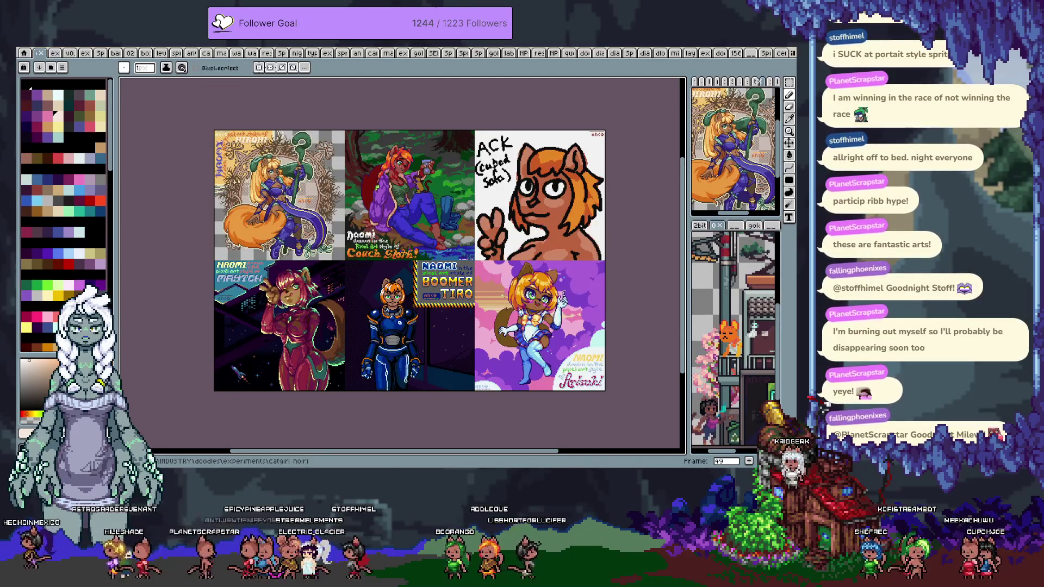
key("Right")
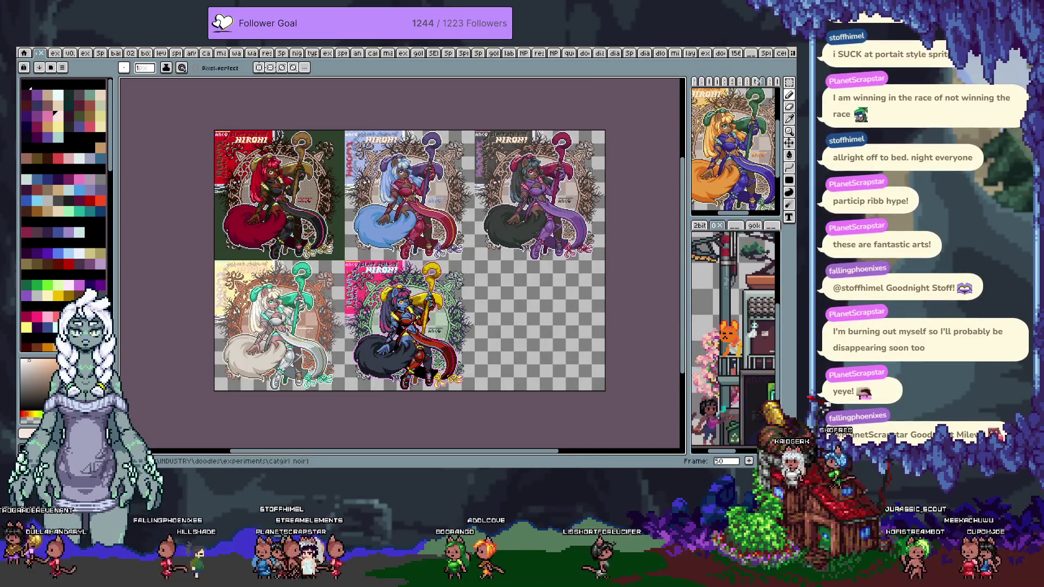
key("Right")
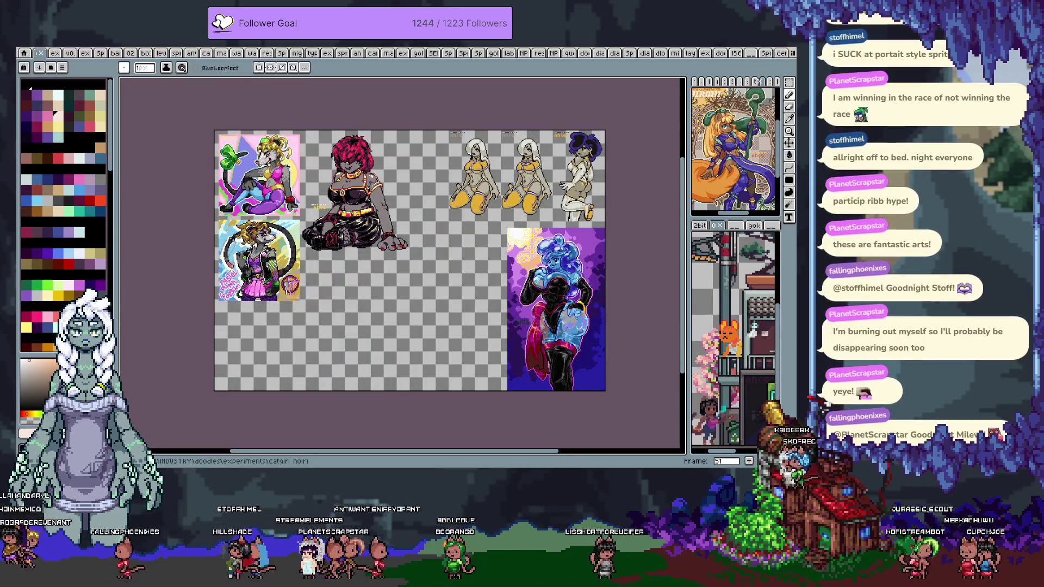
key("Right")
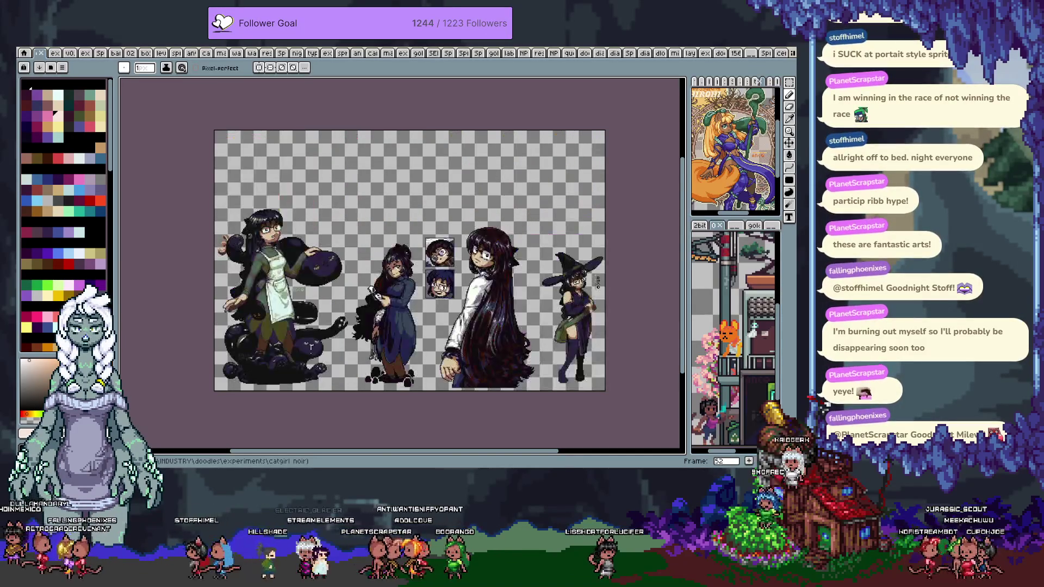
left_click(23, 52)
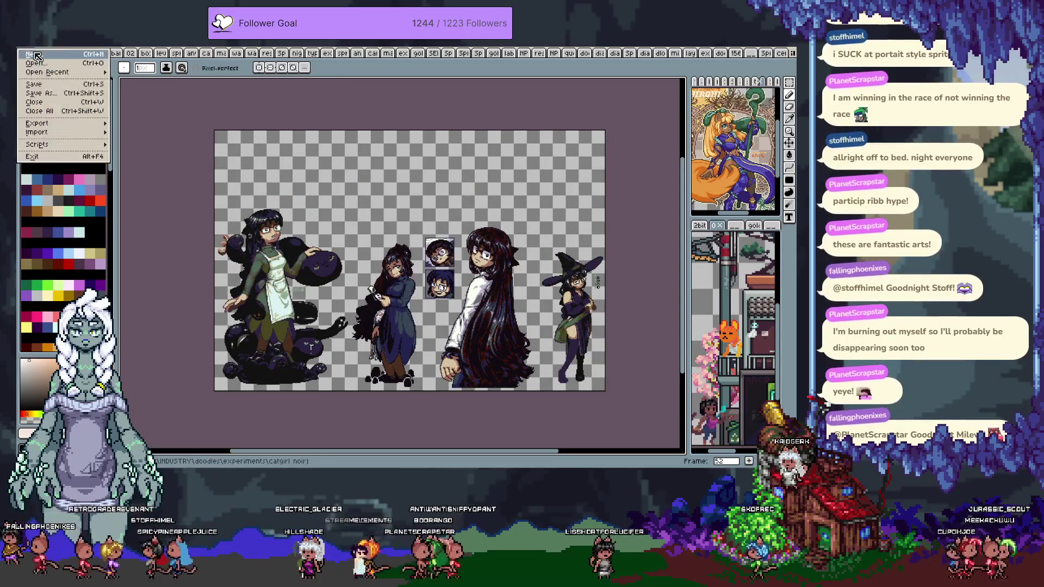
- Create a new blank sprite and paste the colour swatch grid onto it
left_click(65, 63)
key("Return")
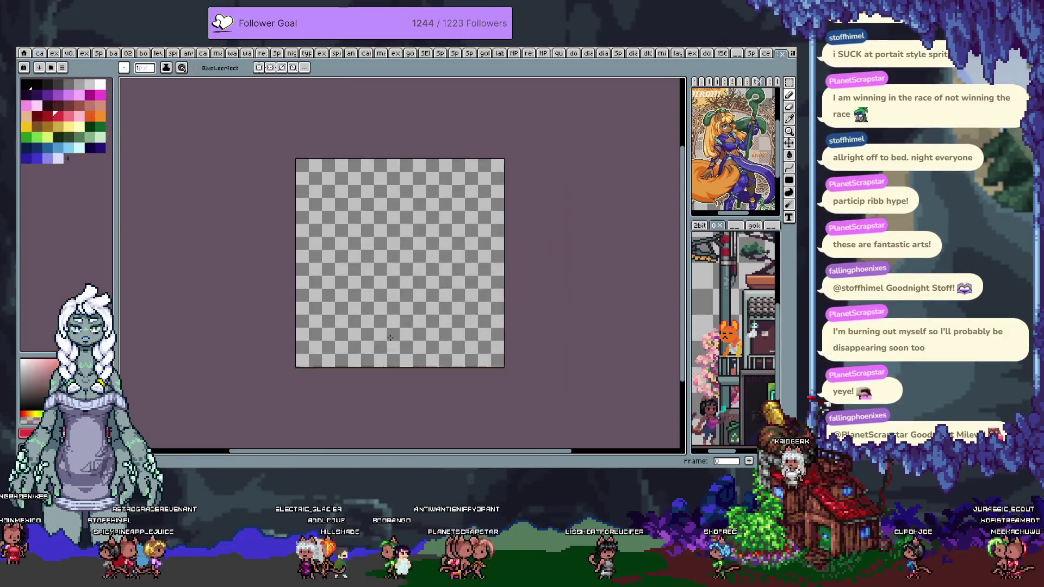
key("ctrl+v")
key("i")
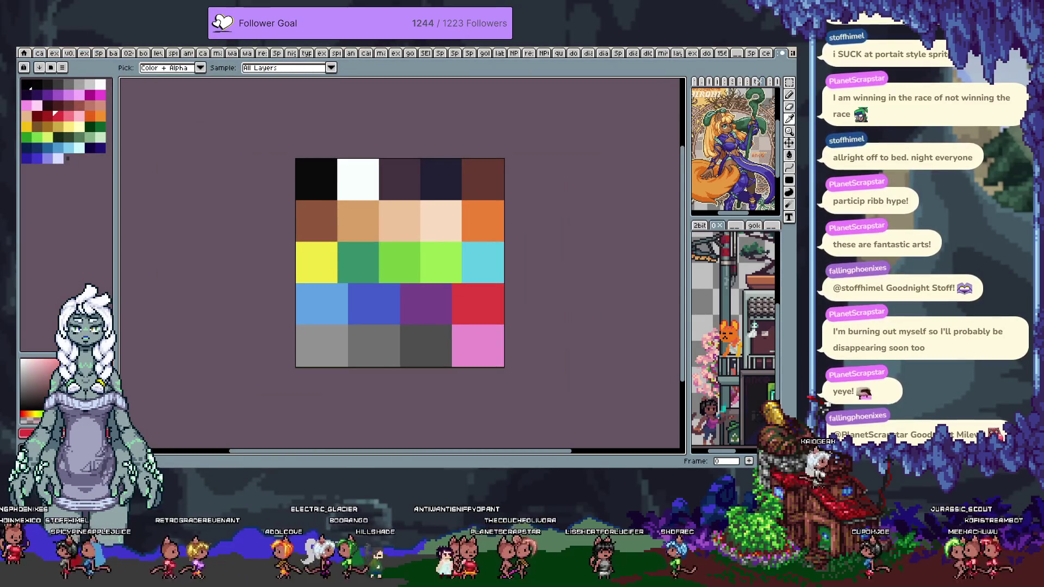
key("m")
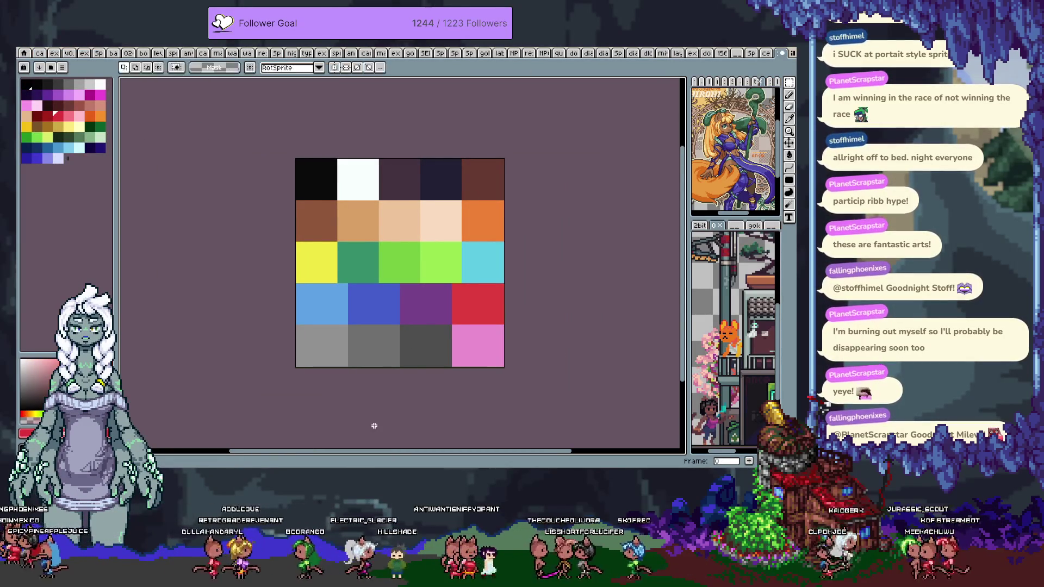
key("Tab")
- Rename the layer to 'Pixel Smoothing Palette by' followed by the author's name
double_click(191, 362)
type("Pixel Smoothing Palette by Jhon")
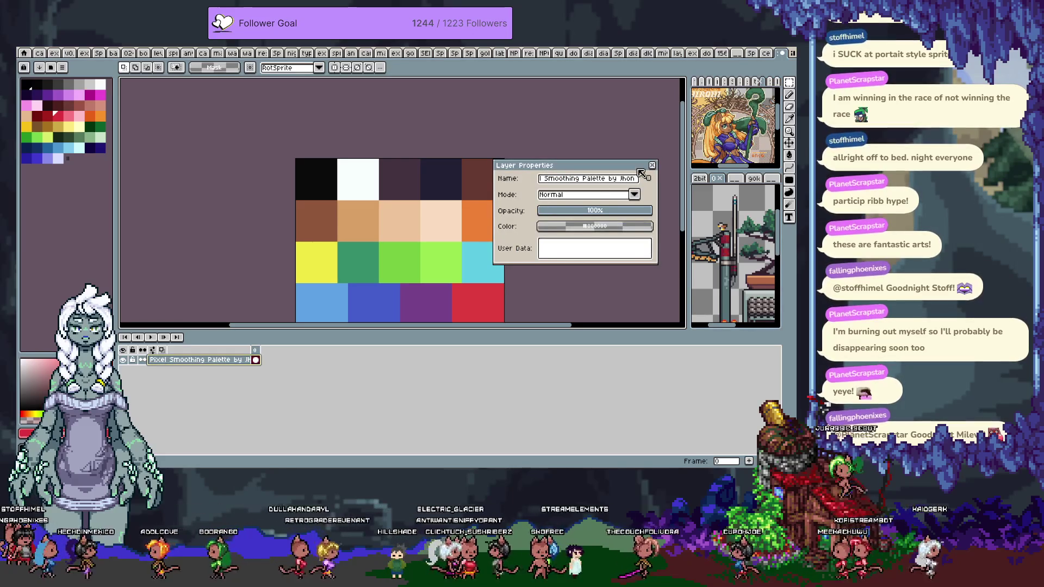
left_click(652, 165)
left_click(40, 68)
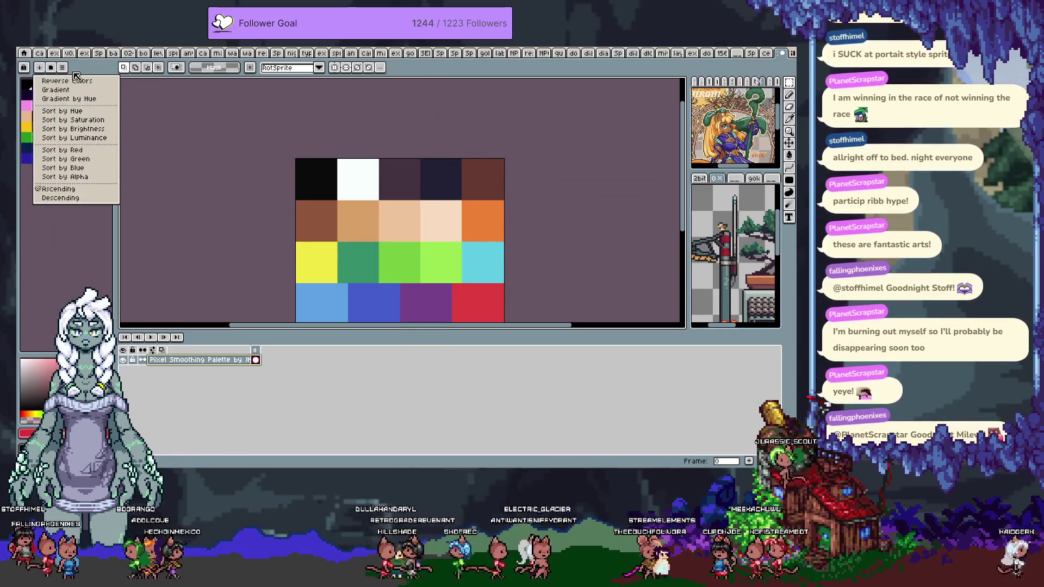
- Build a new palette from the sprite's swatch colours
left_click(62, 68)
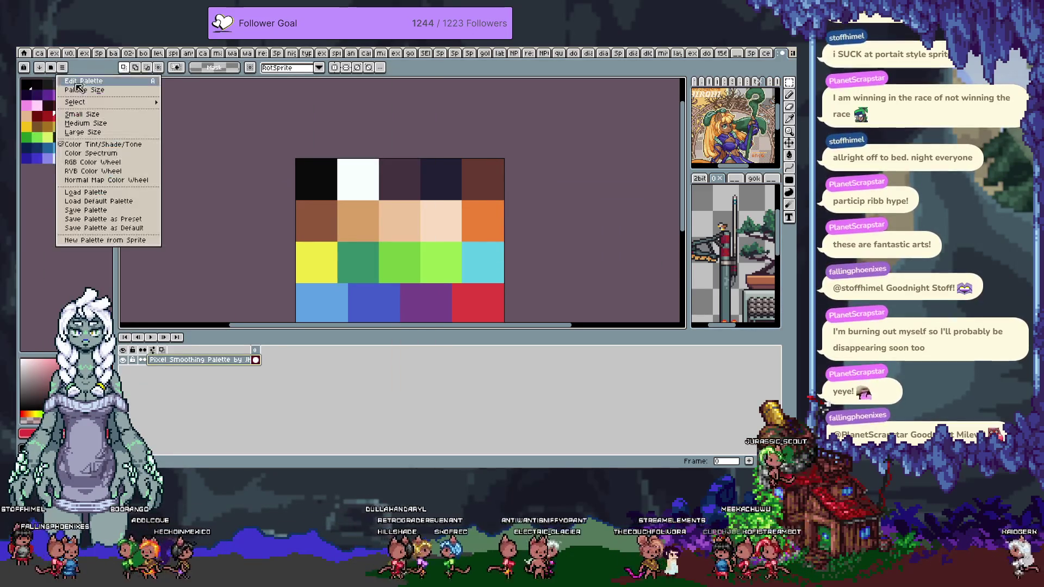
left_click(128, 240)
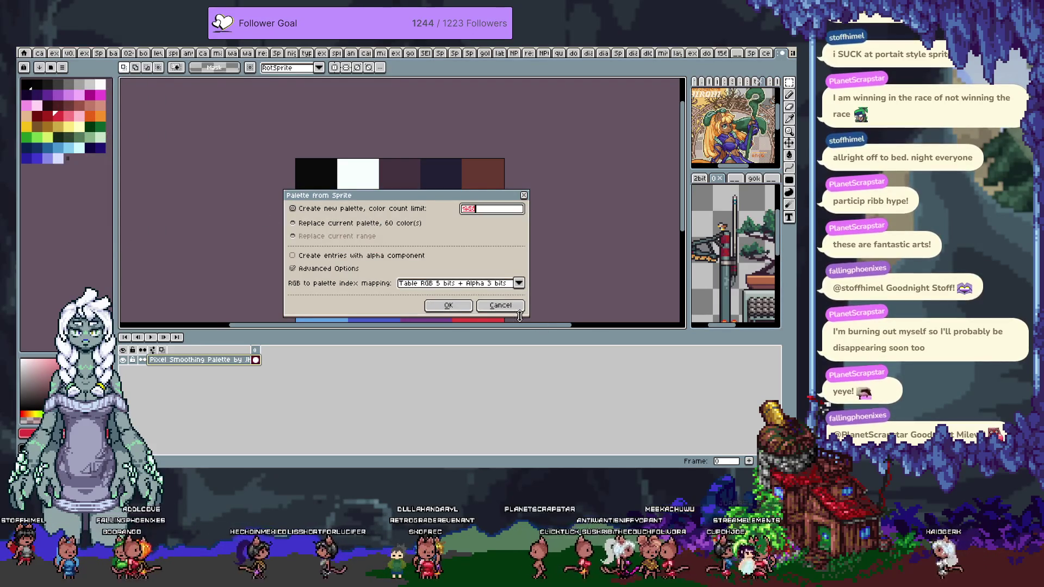
left_click(450, 305)
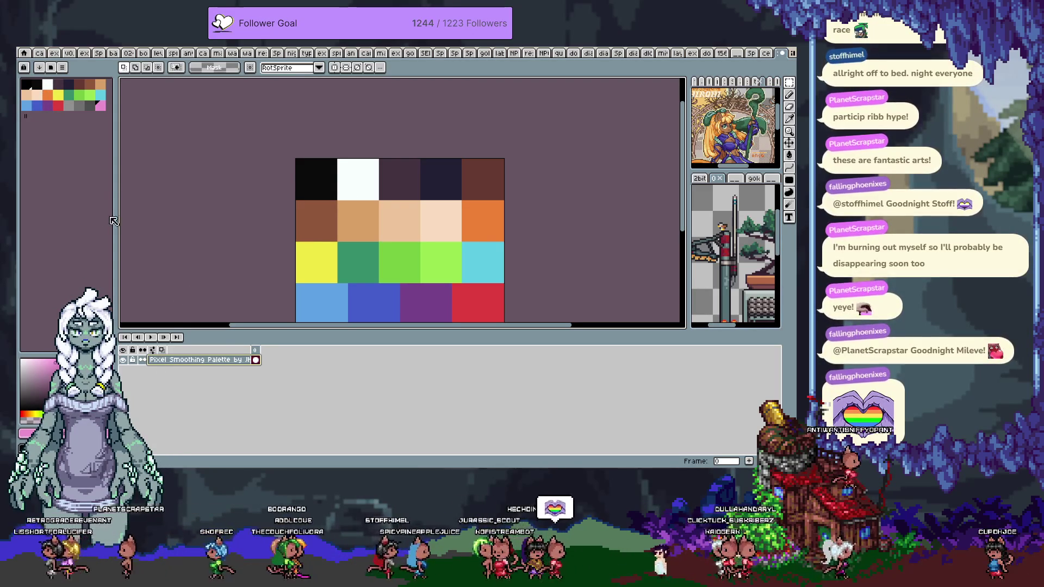
left_click(62, 43)
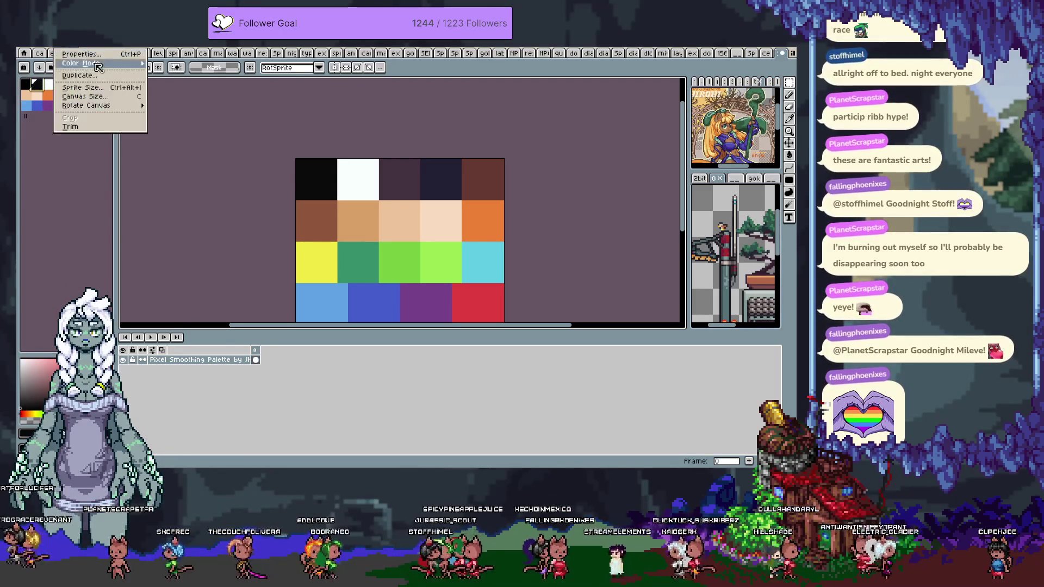
- Change the sprite's colour mode, move white into the second palette slot, and remap colours
mouse_move(97, 64)
left_click(183, 80)
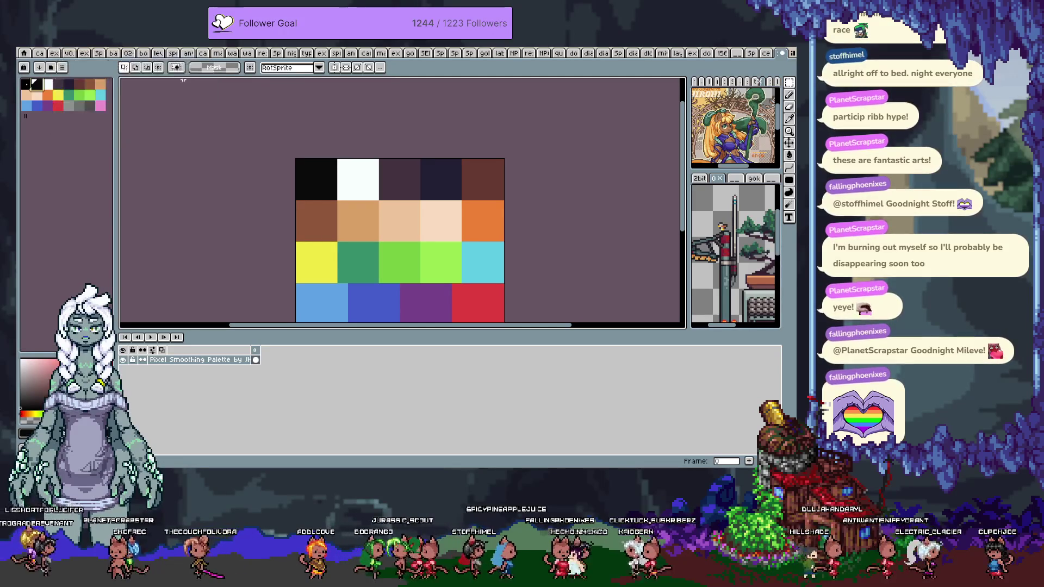
left_click_drag(49, 90, 60, 87)
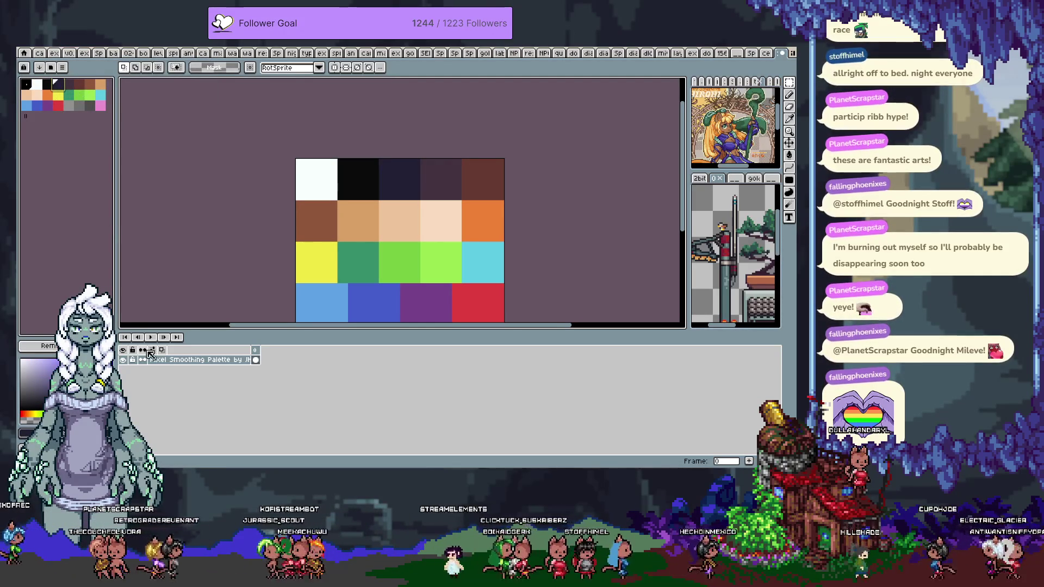
left_click(38, 346)
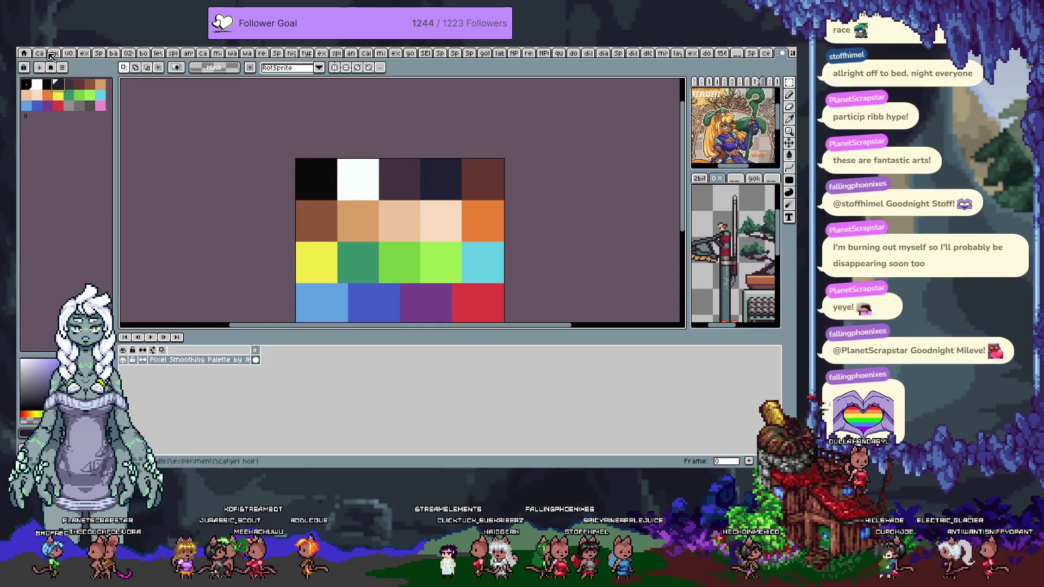
- Rebuild the palette from the swatch sprite and pan to show the whole grid
left_click(62, 67)
left_click(87, 231)
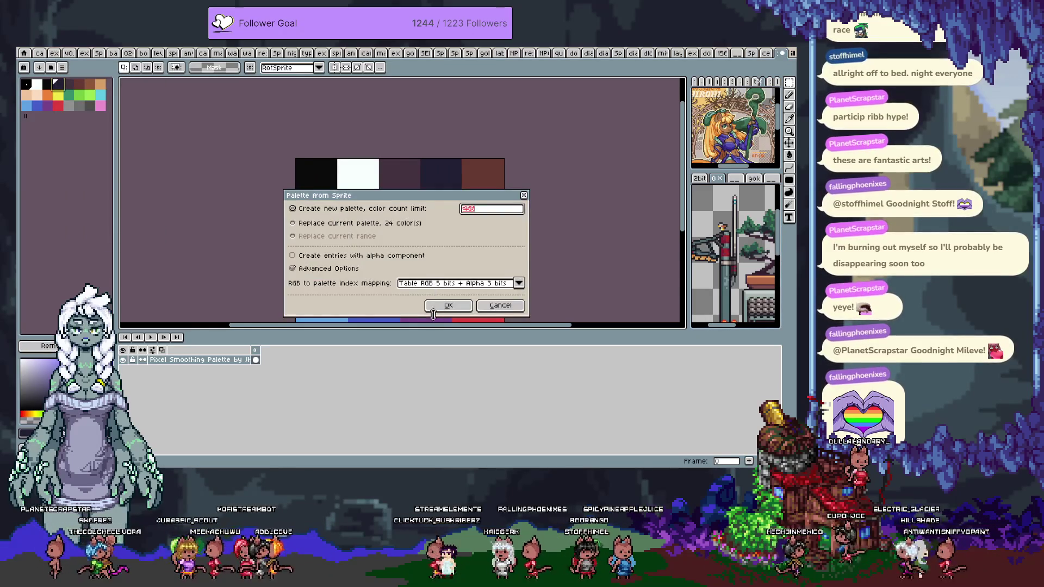
left_click(438, 307)
left_click_drag(309, 327, 294, 272)
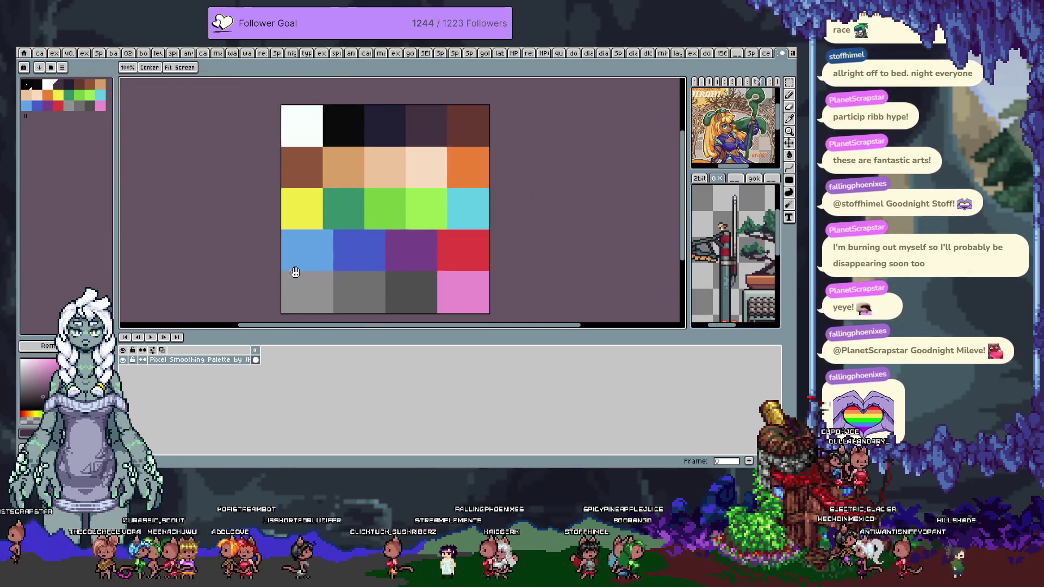
key("ctrl+z")
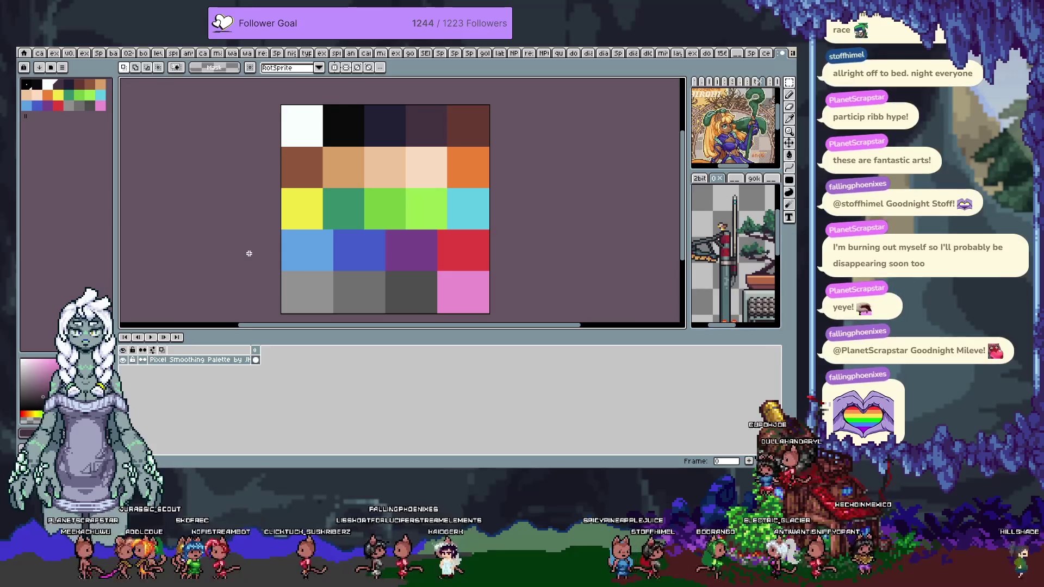
key("i")
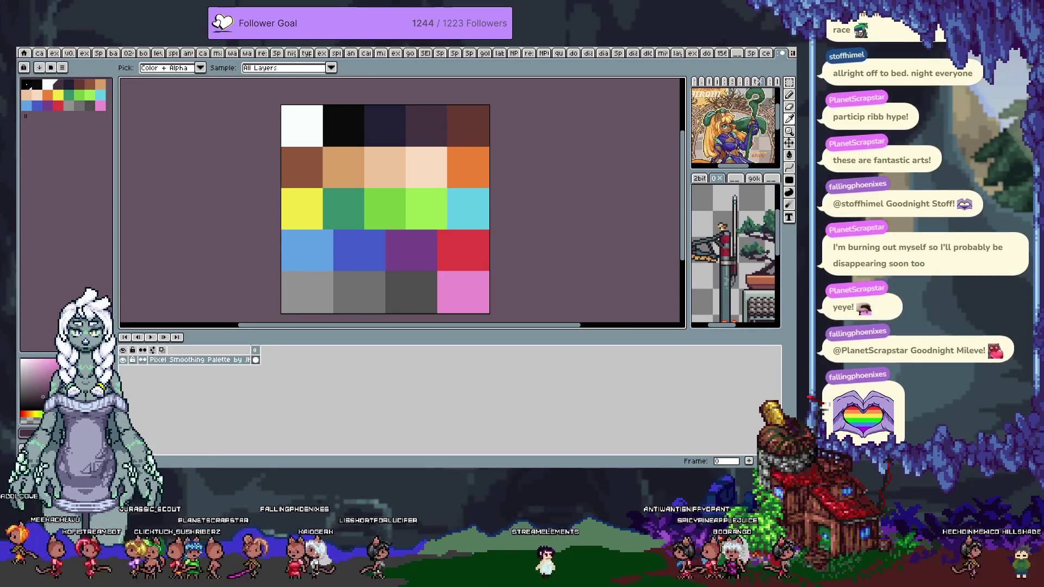
key("m")
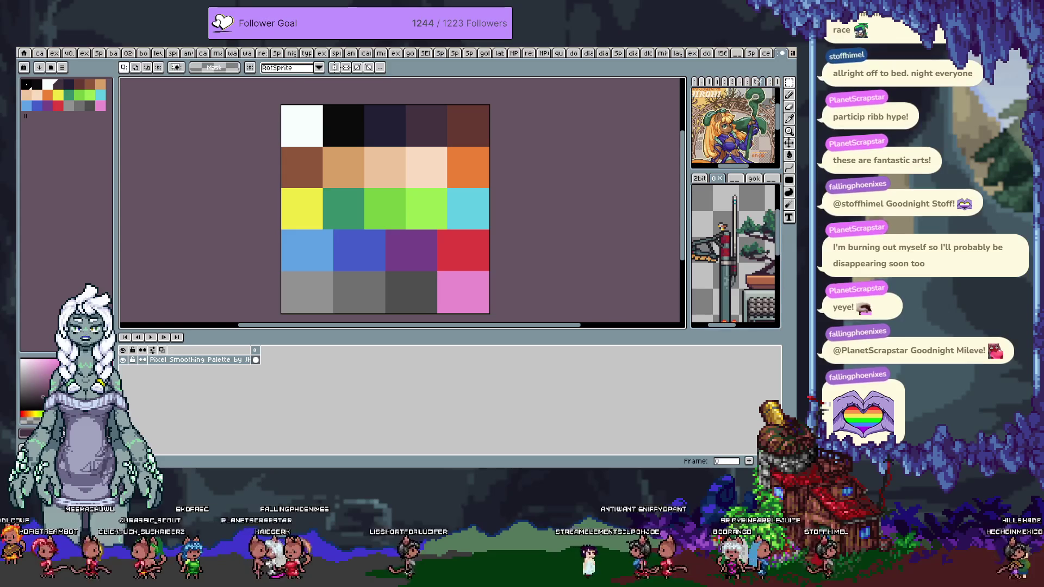
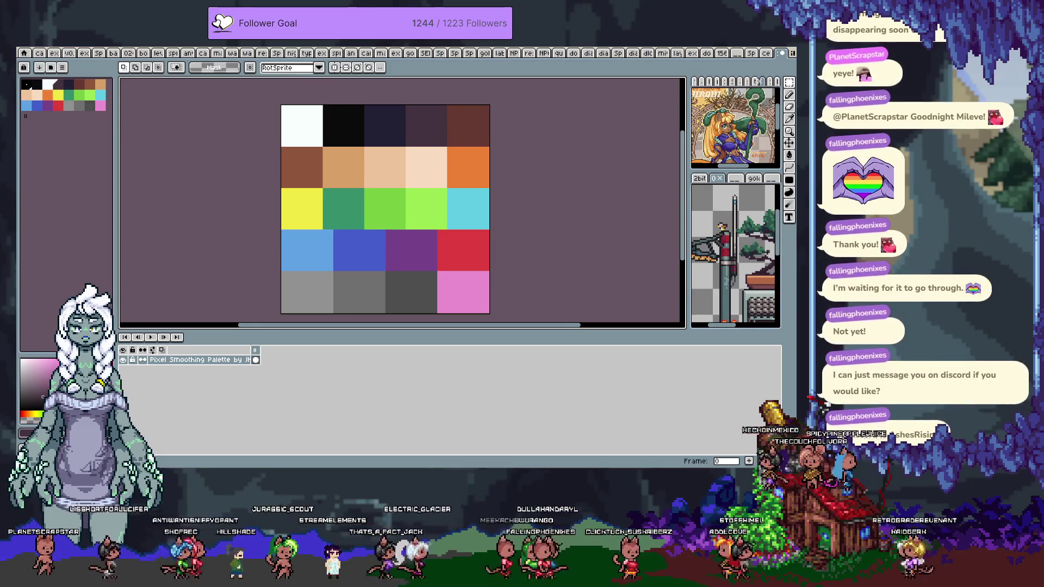
- Nudge the palette image into view and try a full selection, then clear it
key("space")
mouse_move(373, 210)
left_mouse_down()
mouse_move(310, 226)
mouse_move(313, 214)
left_mouse_up()
key("ctrl+a")
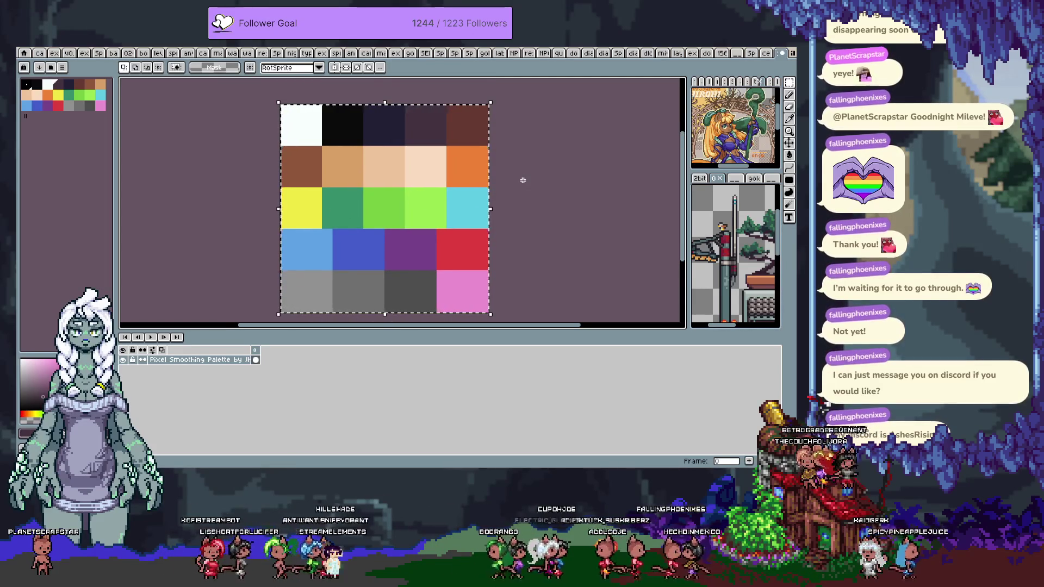
key("ctrl+d")
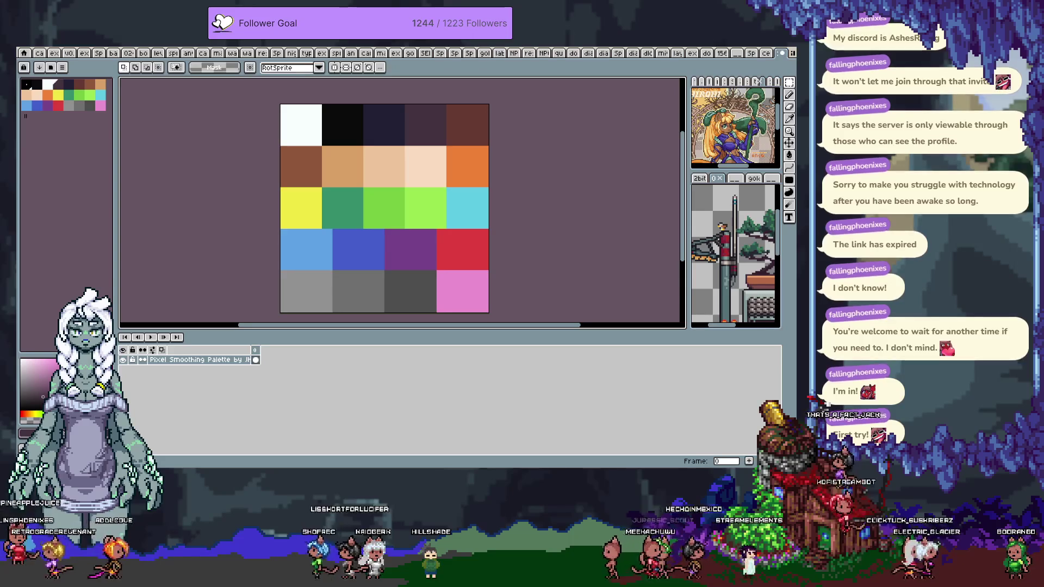
key("space")
left_click_drag(435, 216, 441, 220)
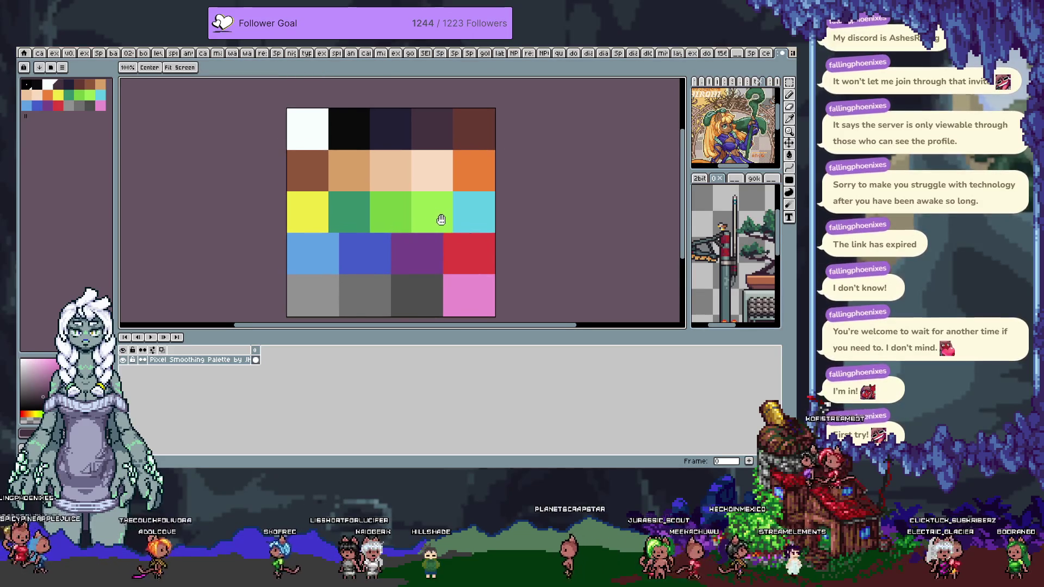
- Move the white swatch into the first palette slot and remap the image colours
left_click(770, 53)
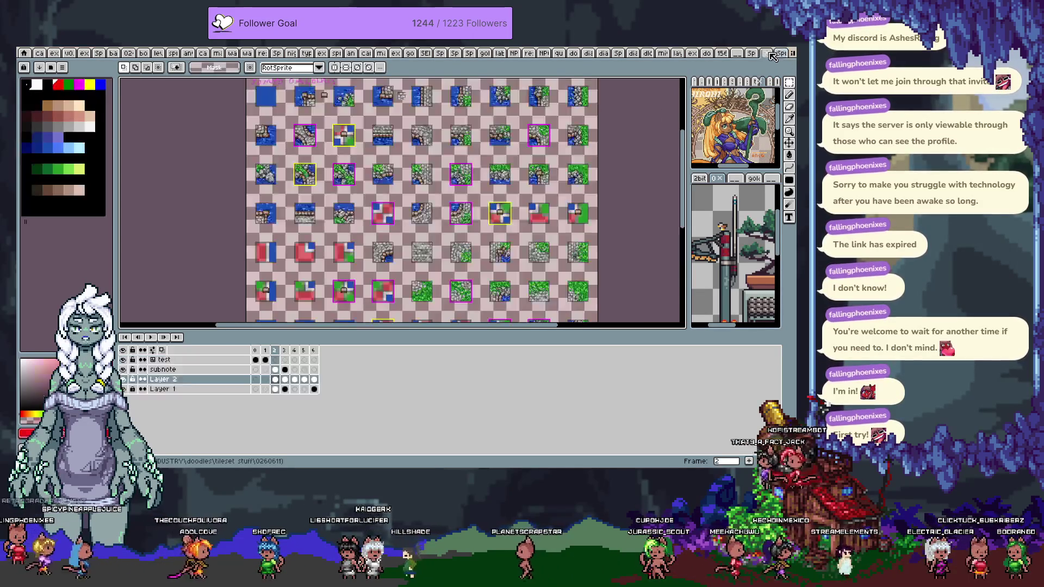
left_click(782, 53)
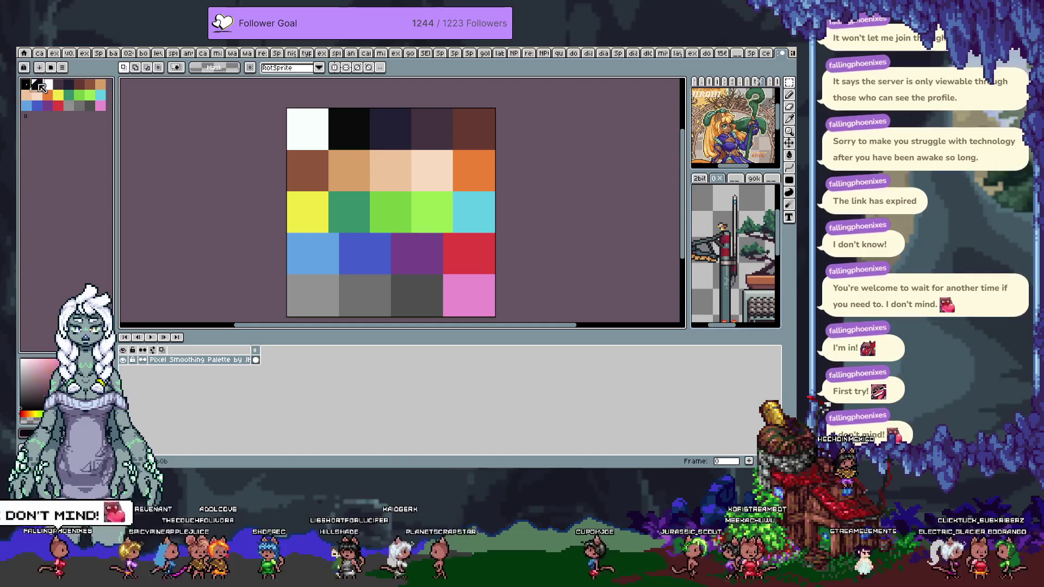
mouse_move(48, 91)
left_mouse_down()
mouse_move(37, 87)
mouse_move(60, 94)
left_mouse_up()
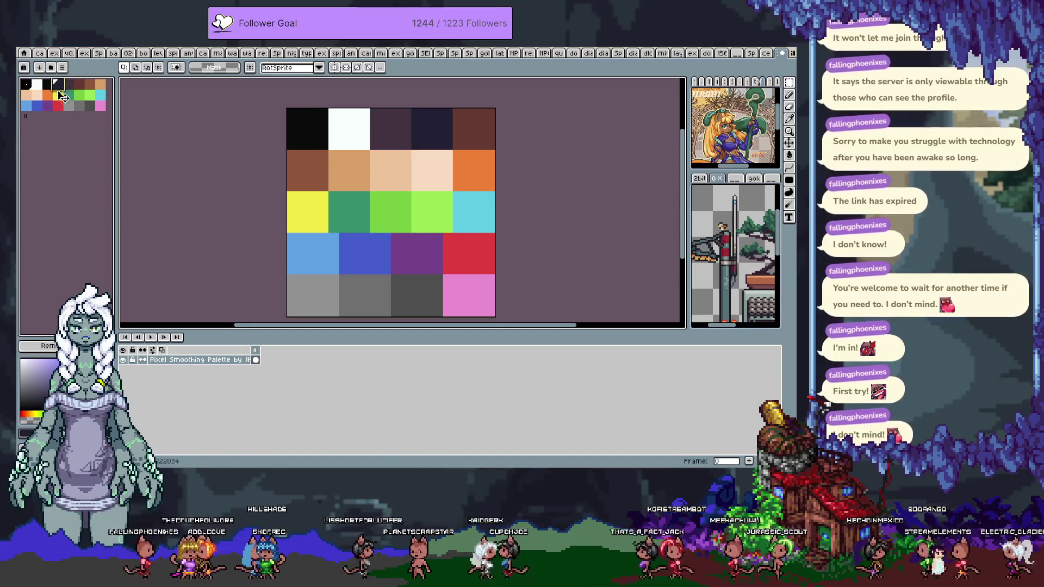
left_click(39, 347)
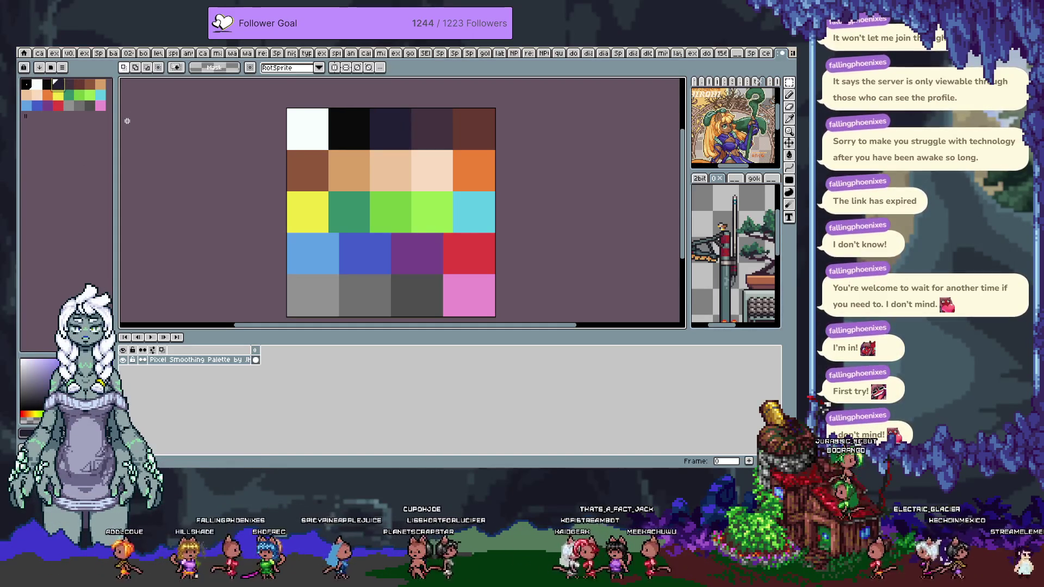
- Hide the timeline and marquee-select a rectangular block of the swatches
key("Tab")
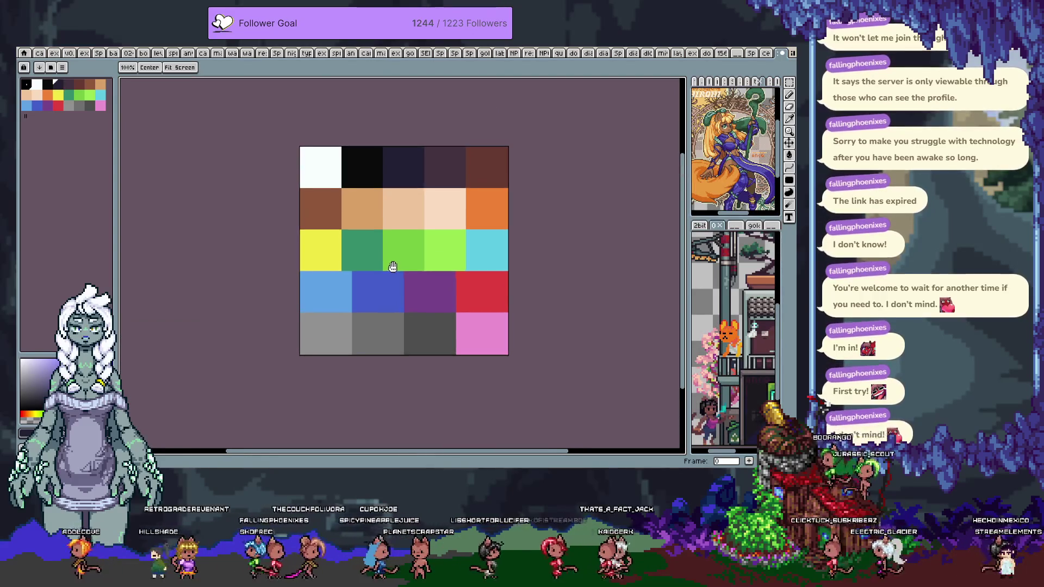
scroll(397, 251, "up", 1)
scroll(398, 255, "down", 1)
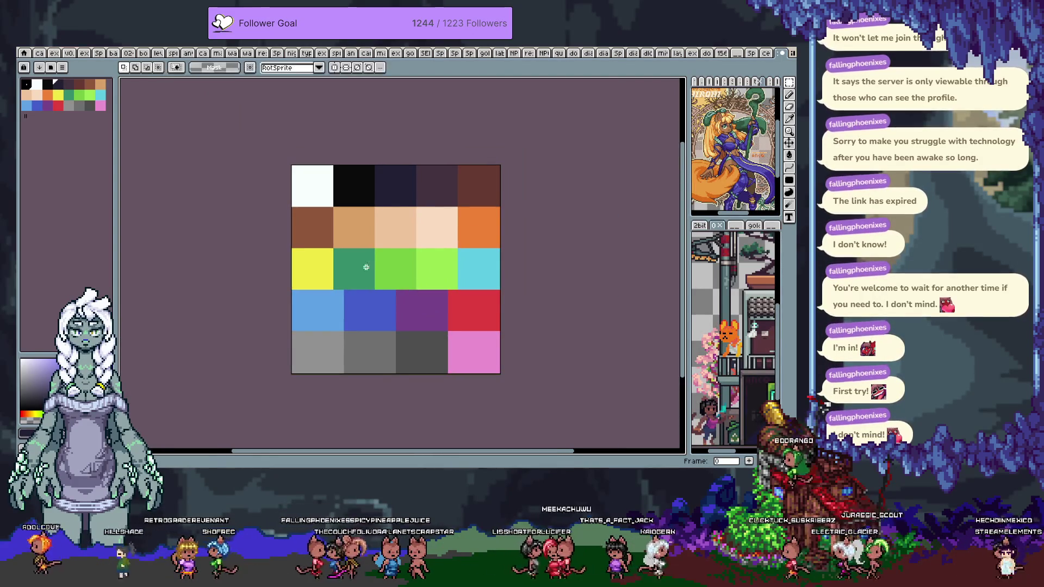
mouse_move(325, 187)
left_mouse_down()
mouse_move(440, 366)
mouse_move(449, 353)
left_mouse_up()
scroll(384, 337, "up", 1)
scroll(408, 349, "up", 1)
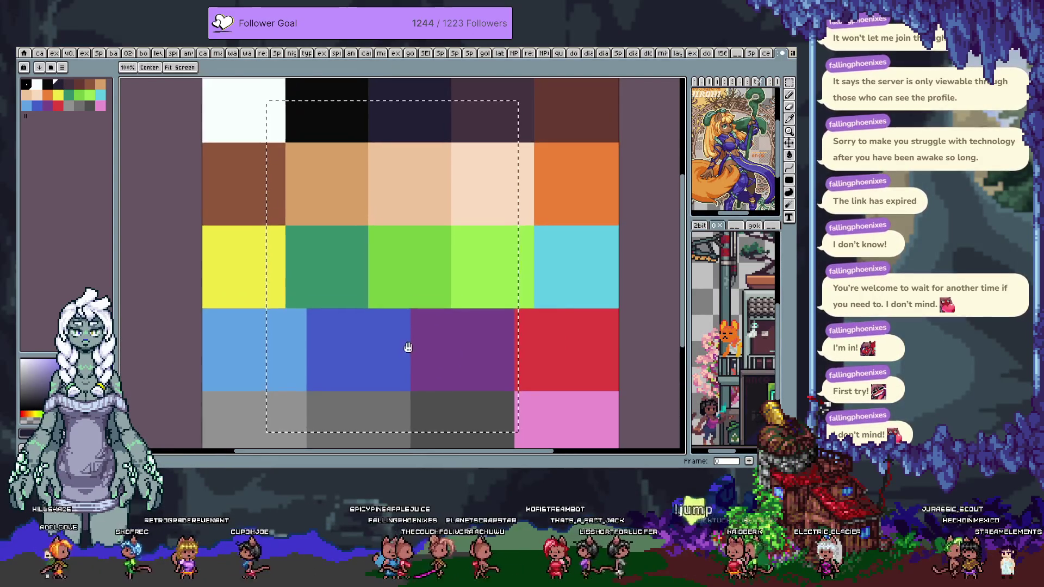
key("Tab")
left_click(298, 124)
key("Tab")
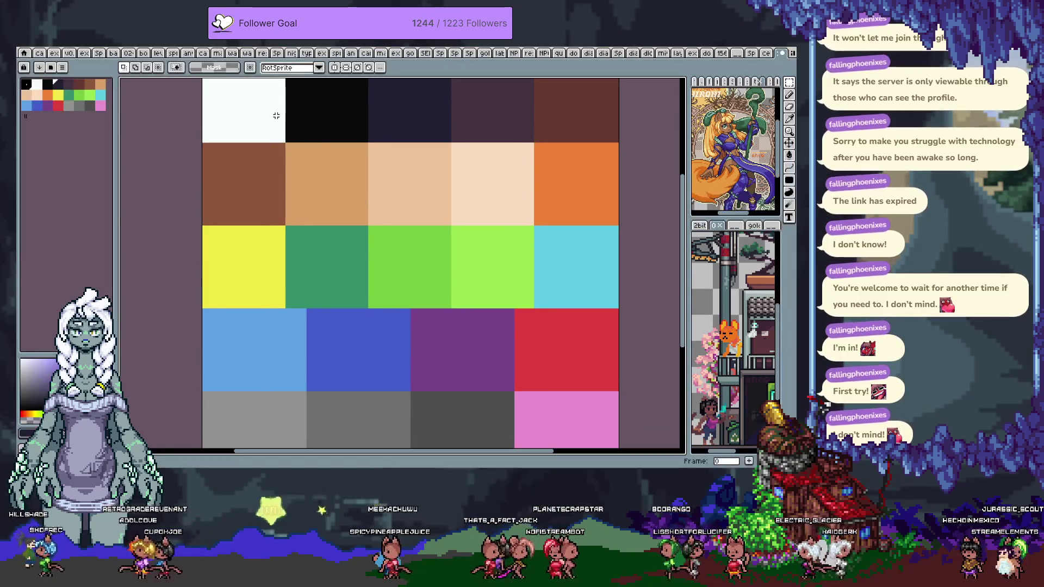
mouse_move(276, 102)
left_mouse_down()
mouse_move(447, 296)
mouse_move(499, 387)
mouse_move(447, 373)
mouse_move(393, 385)
mouse_move(472, 393)
mouse_move(429, 398)
mouse_move(423, 357)
mouse_move(433, 360)
left_mouse_up()
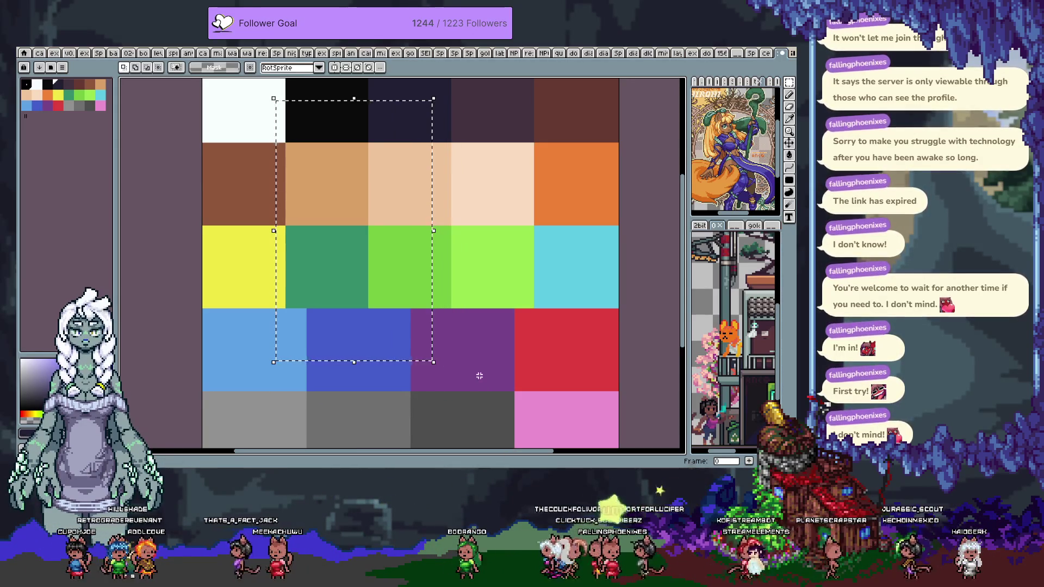
- Make a new sprite from the swatch selection, erase it to transparency, and bring up Save
key("ctrl+alt+n")
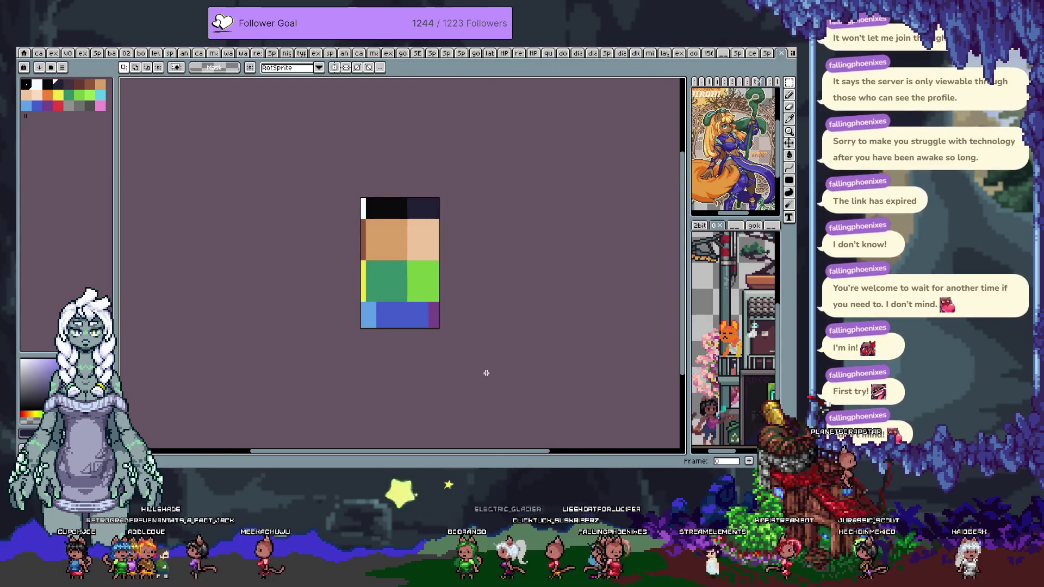
key("ctrl+a")
key("Delete")
key("ctrl+d")
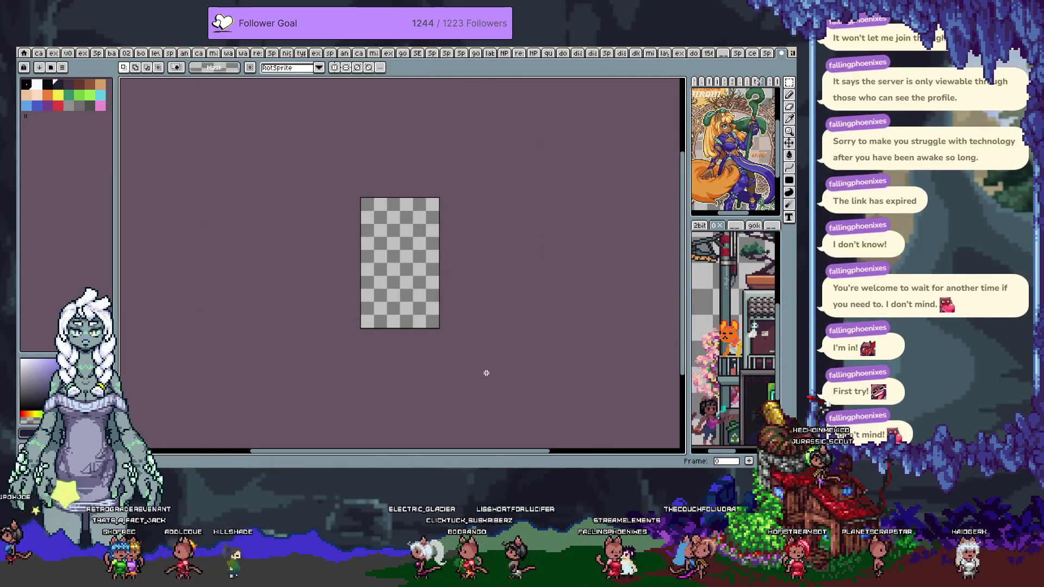
key("ctrl+s")
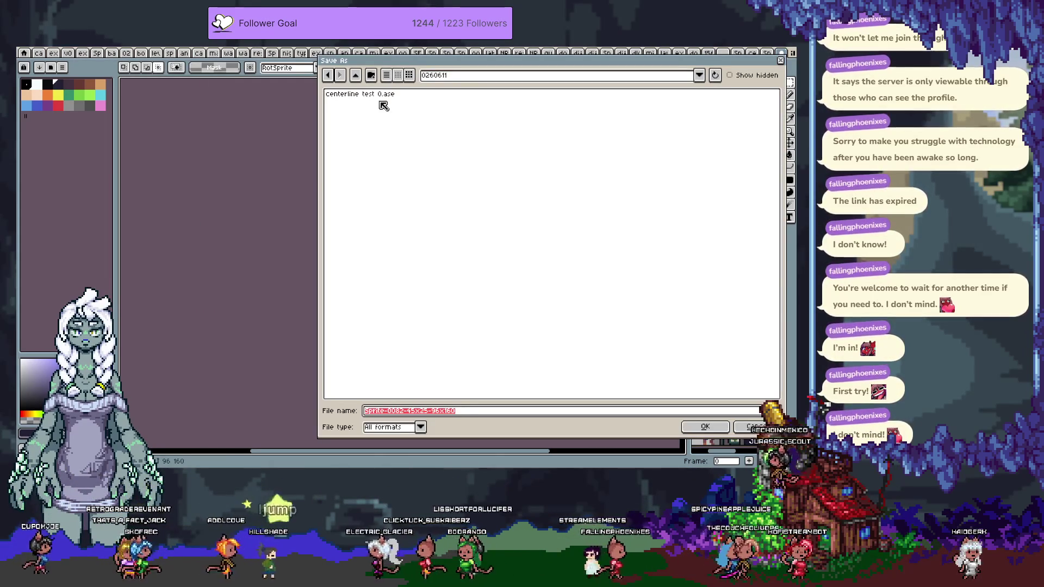
- Point the save dialog at the rpl folder, select the file name, then cancel without saving
left_click(471, 80)
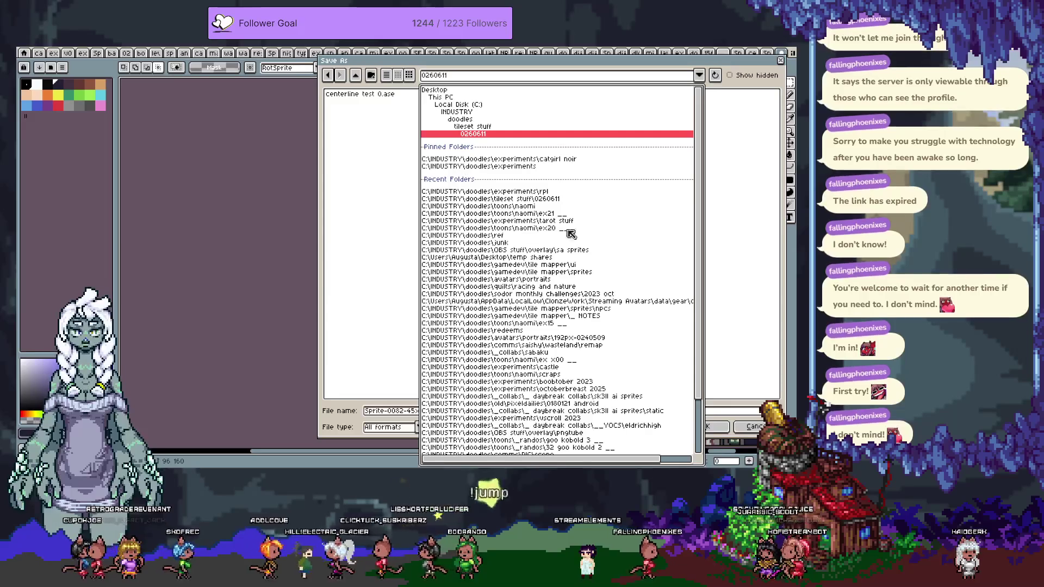
left_click(554, 192)
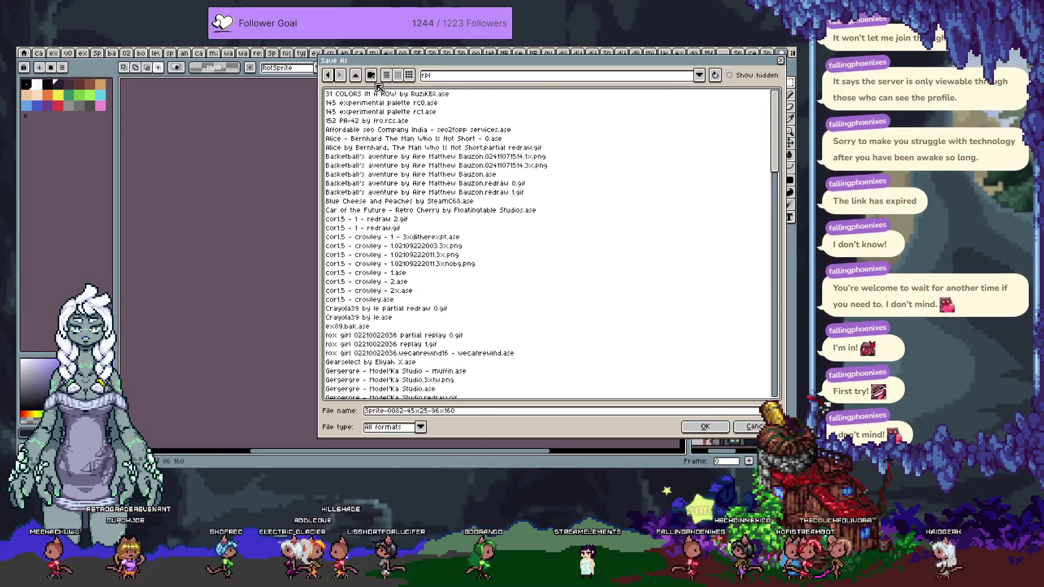
double_click(472, 409)
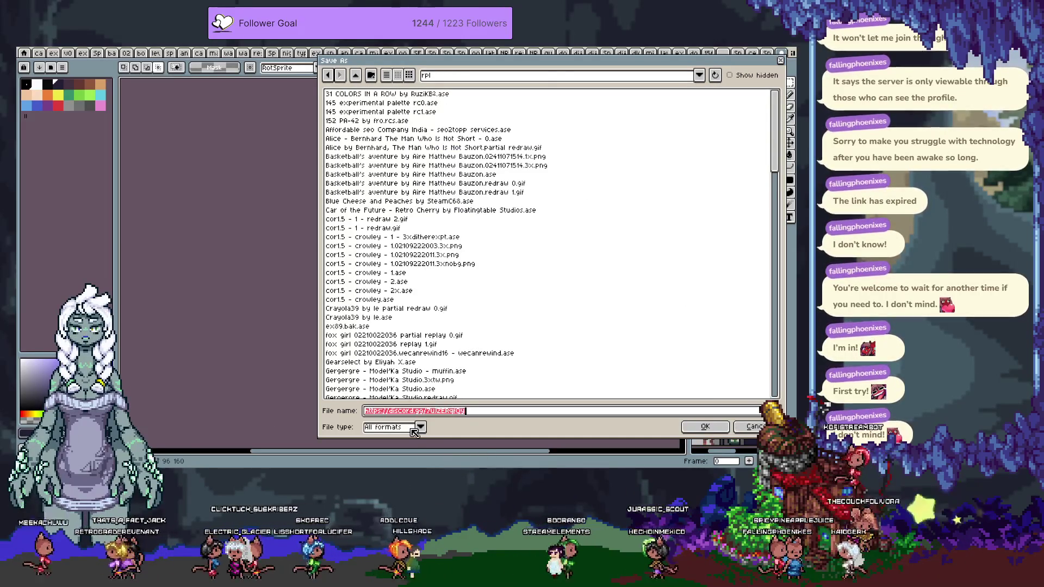
key("Escape")
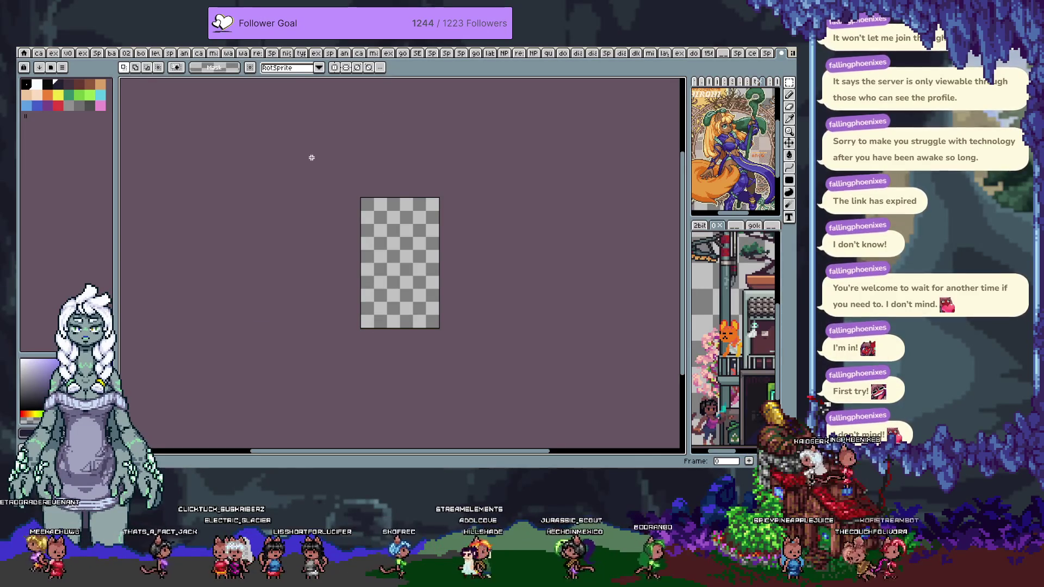
key("Tab")
key("Tab")
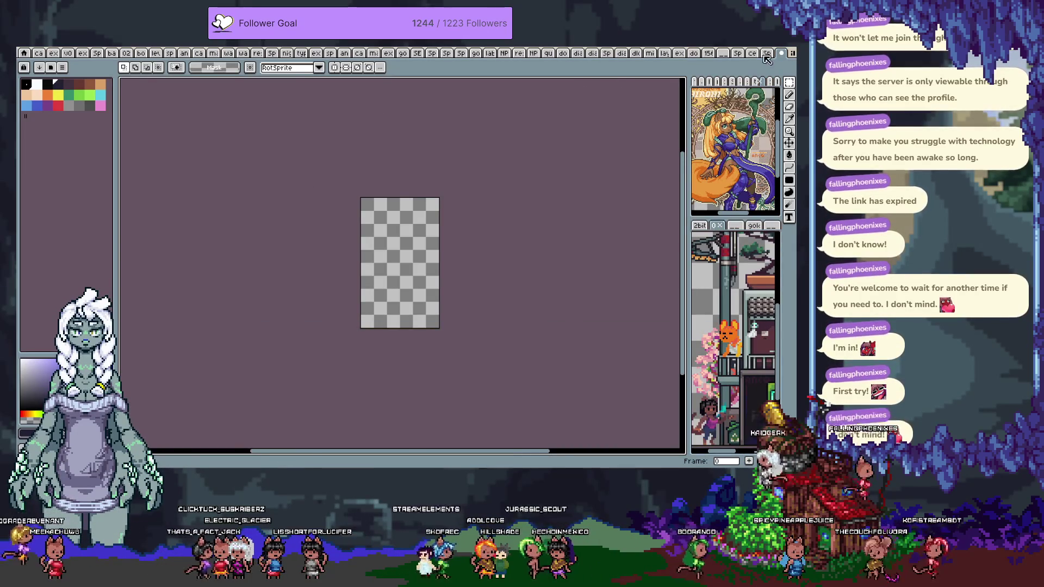
- Rename the new sprite's Layer 1 to the palette layer's name, then open Save As
left_click(764, 54)
key("Tab")
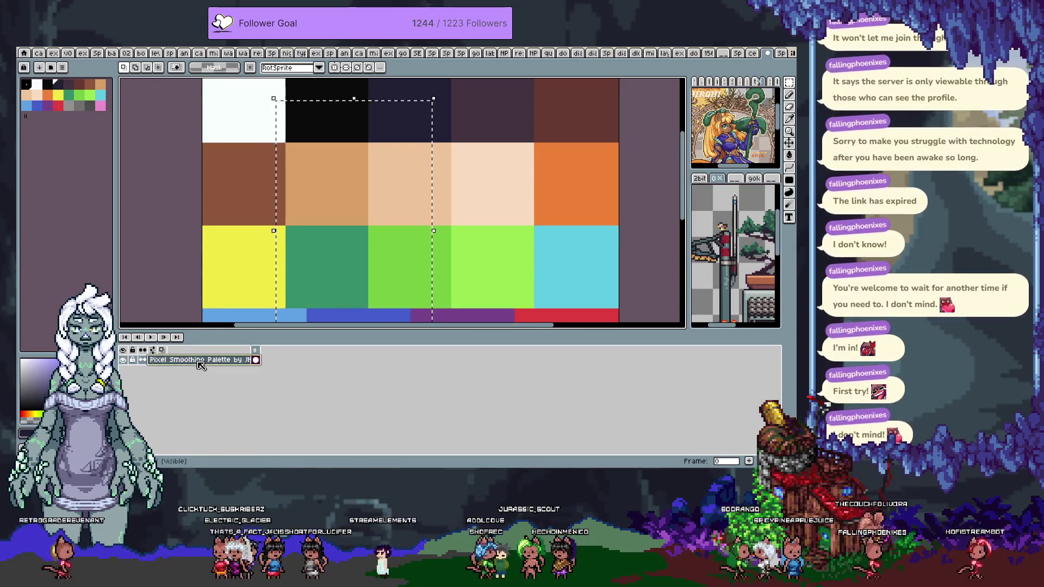
double_click(200, 360)
key("Escape")
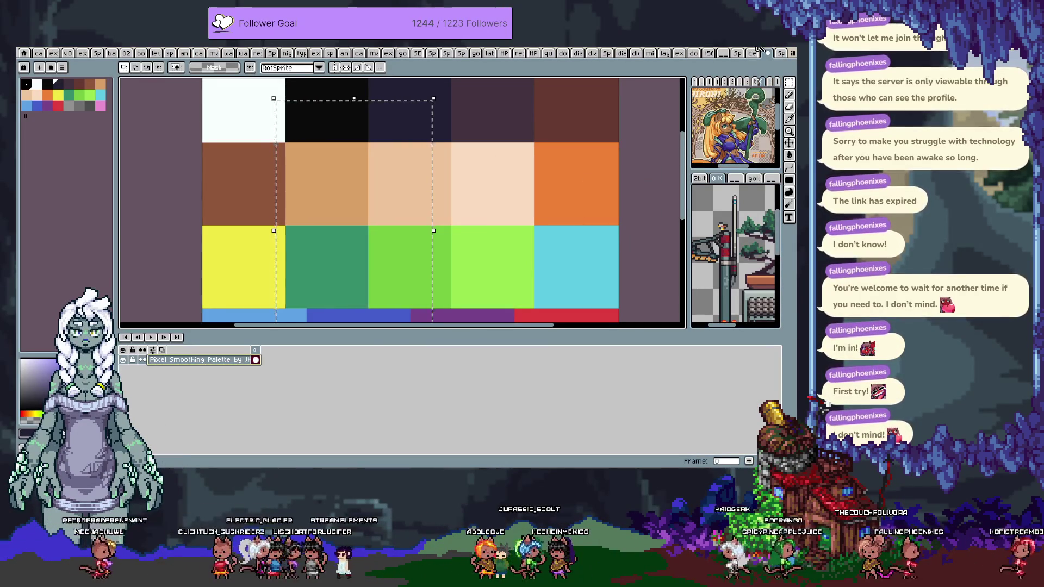
left_click(782, 53)
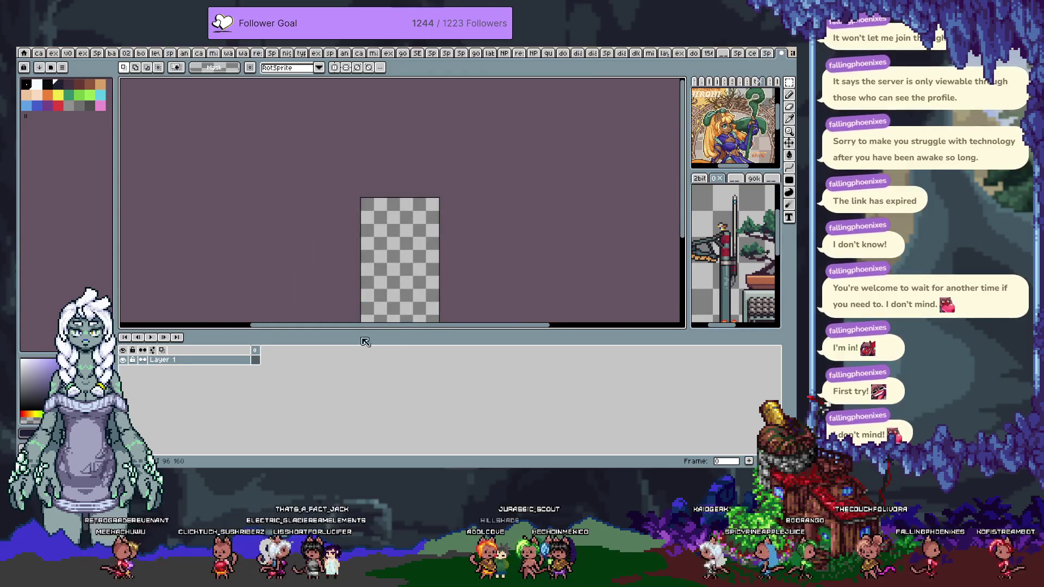
double_click(169, 361)
key("Return")
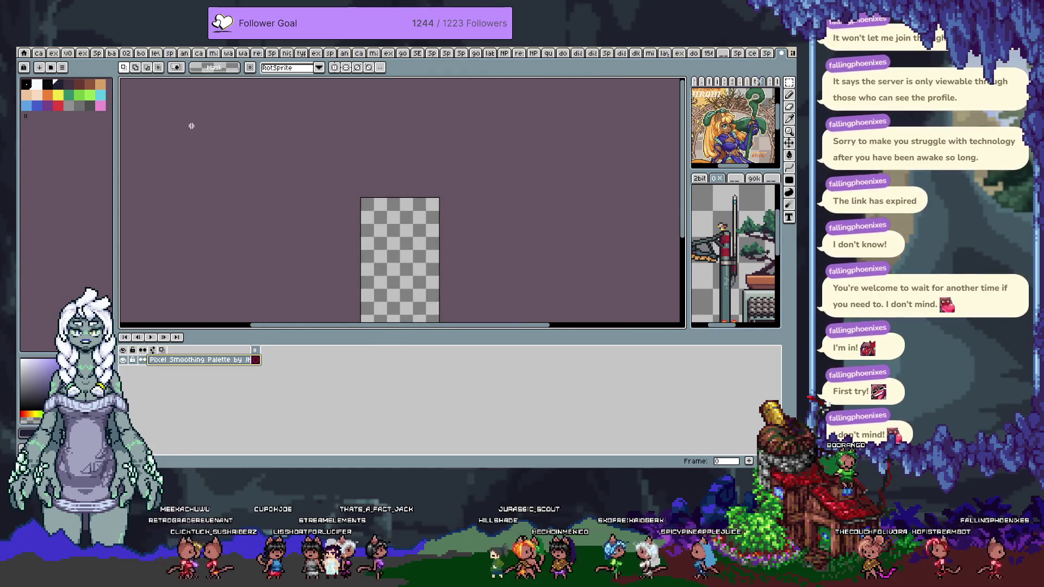
key("ctrl+shift+s")
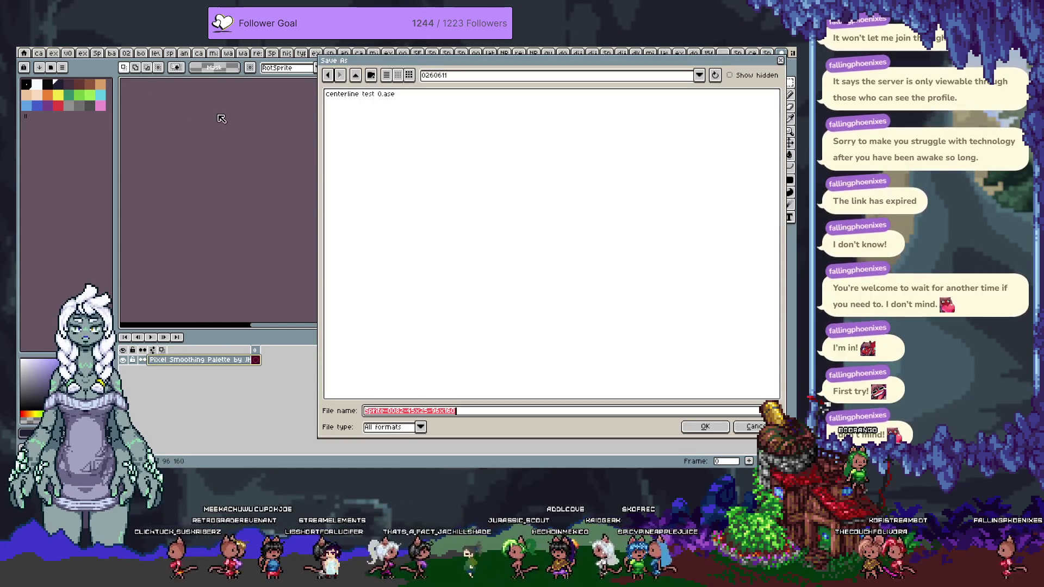
- Save the sprite to the rpl folder as 'Pixel Smoothing Palette by Ihon.ase'
left_click(462, 76)
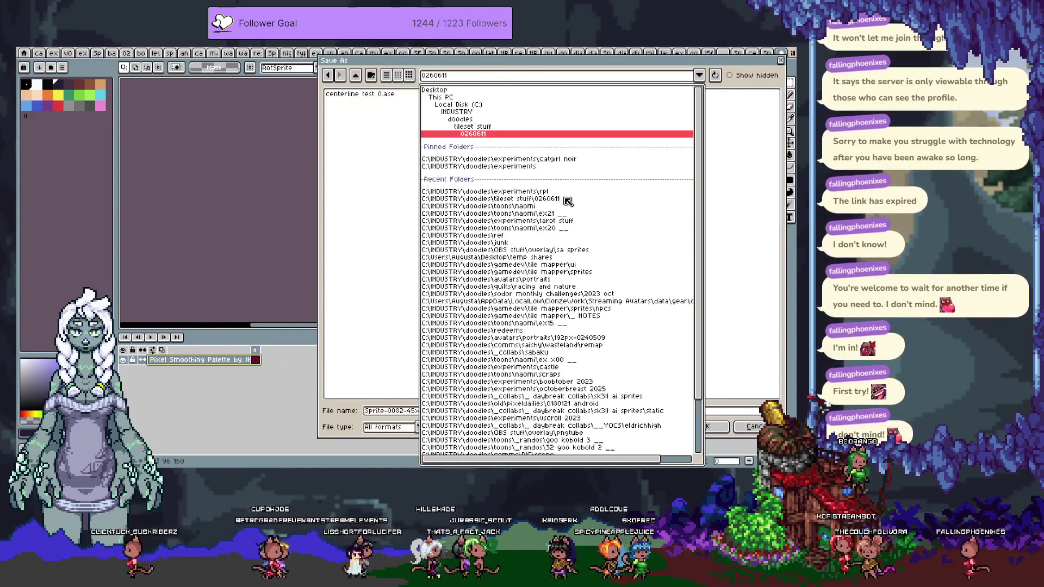
left_click(477, 320)
type("Pixel Smoothing Palette by Jhon")
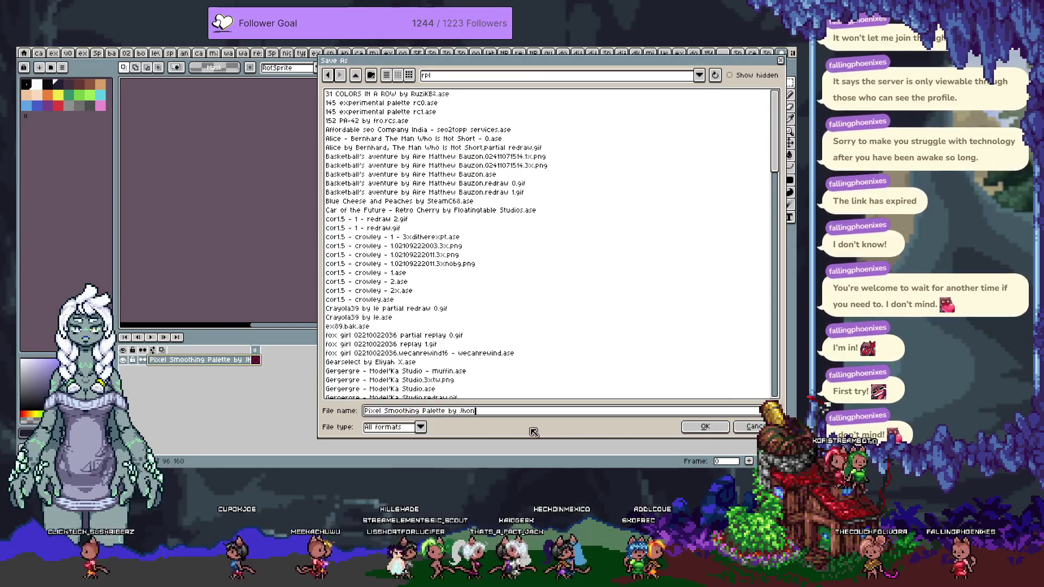
left_click(706, 427)
key("Tab")
mouse_move(326, 207)
left_mouse_down()
mouse_move(349, 219)
mouse_move(354, 194)
left_mouse_up()
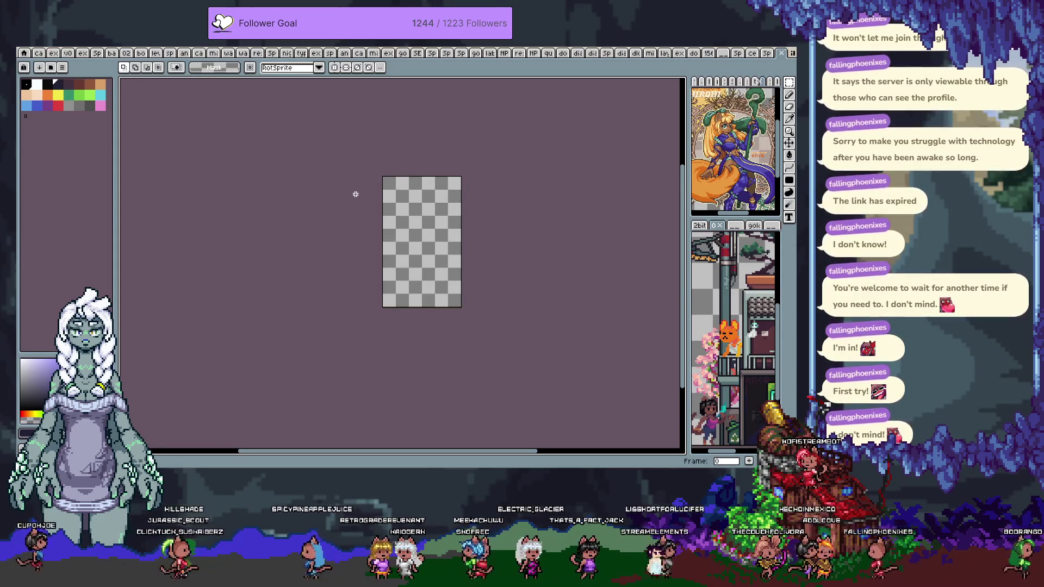
- Reopen the save dialog to check the file list, then dismiss it
key("ctrl+s")
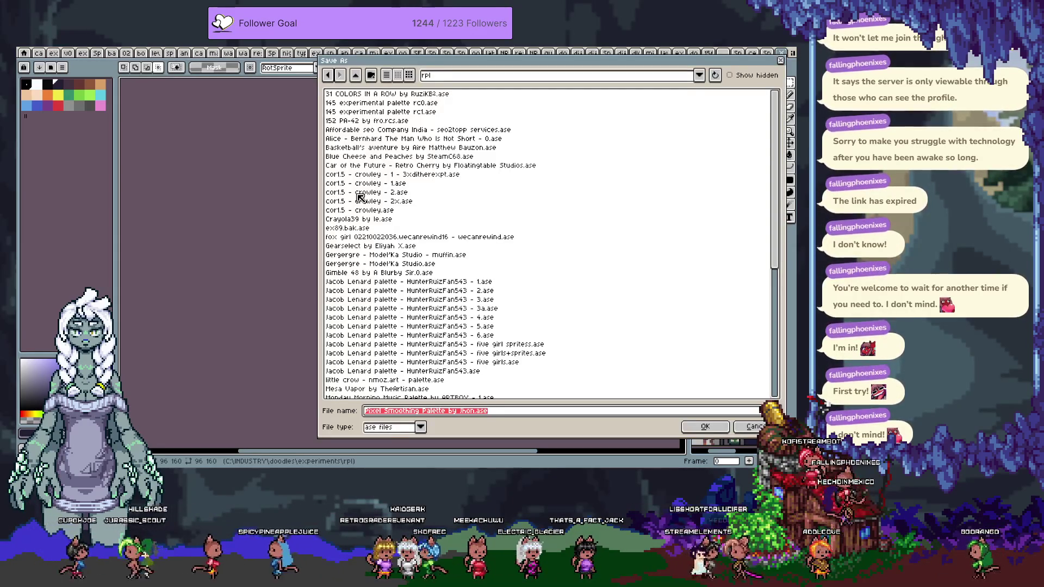
key("Home")
scroll(360, 197, "down", 8)
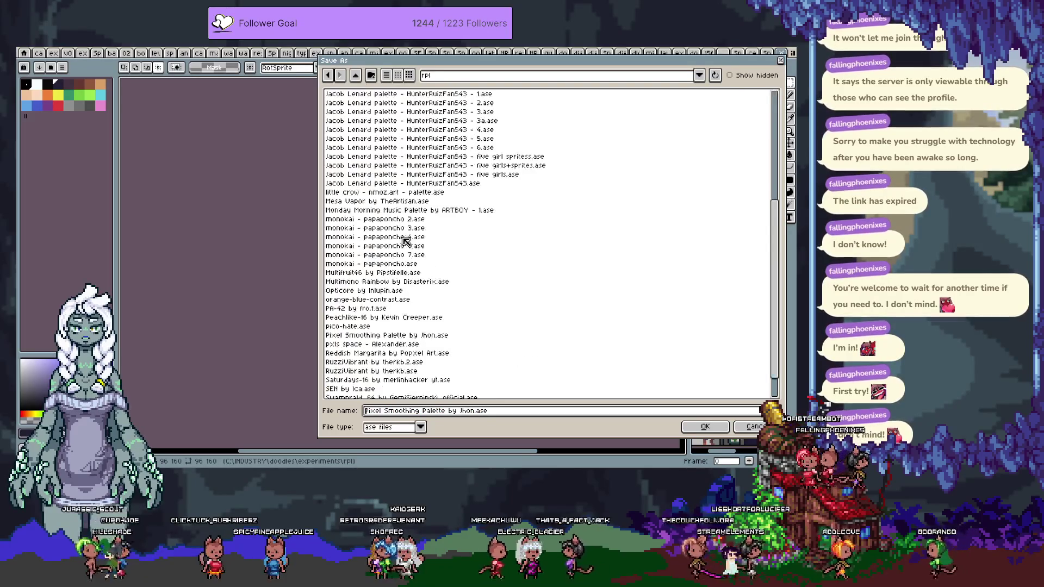
key("Escape")
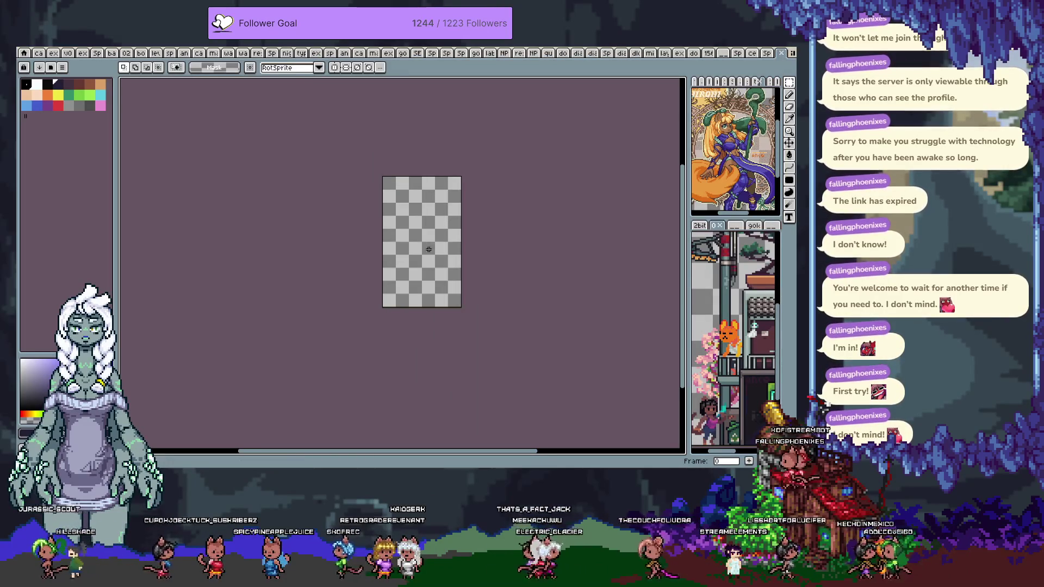
- Zoom in, test a freehand pencil circle on the sprite, and undo it
scroll(424, 248, "up", 3)
key("Tab")
key("Tab")
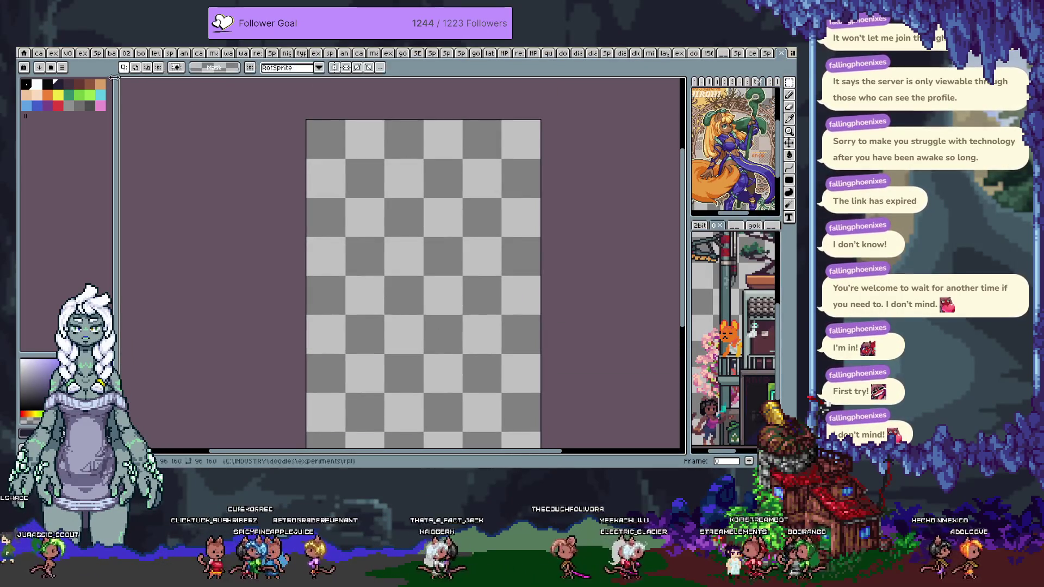
key("b")
mouse_move(391, 198)
left_mouse_down()
mouse_move(378, 169)
mouse_move(369, 193)
mouse_move(389, 144)
left_mouse_up()
key("ctrl+z")
key("ctrl+z")
left_click_drag(399, 191, 394, 186)
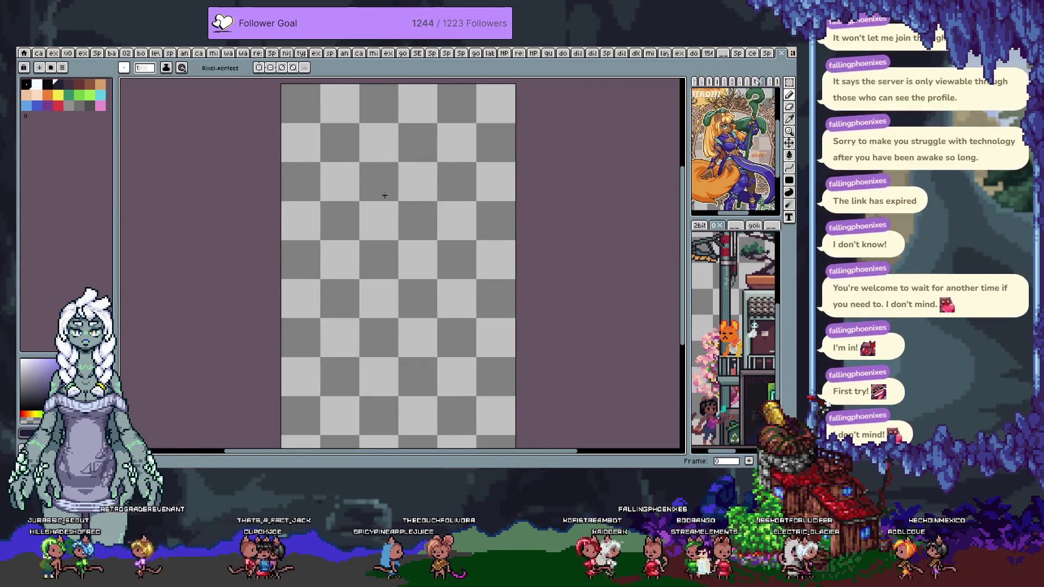
key("i")
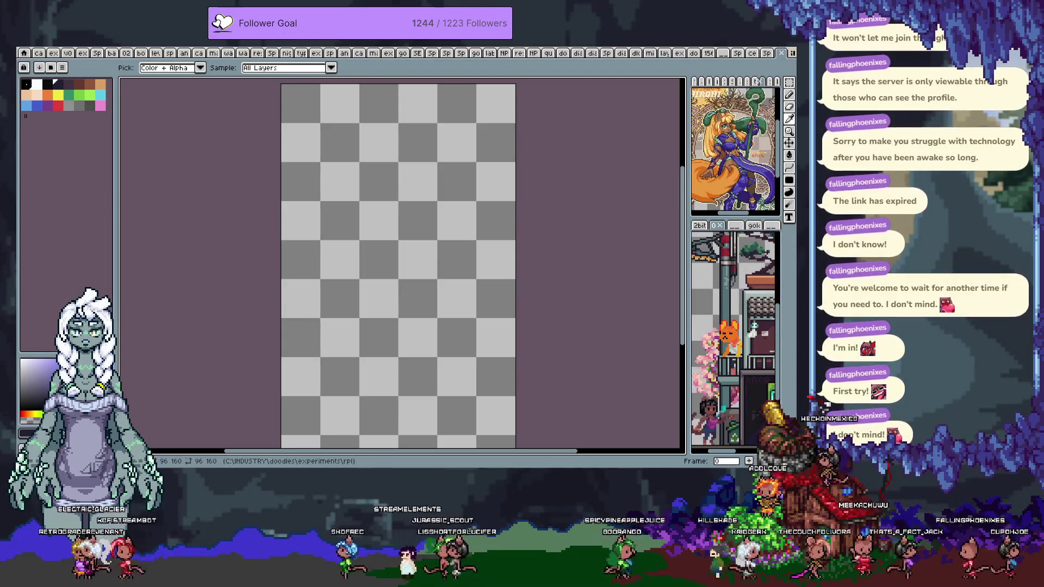
key("b")
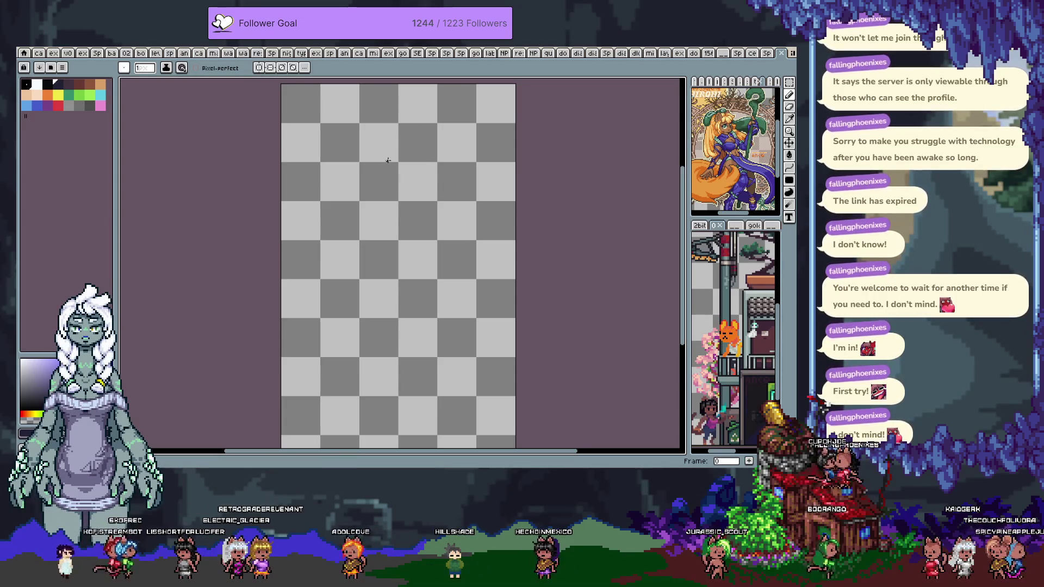
- Draw a small oval stroke near the sprite's top and enlarge the right-hand reference panels
mouse_move(378, 142)
left_mouse_down()
mouse_move(360, 176)
mouse_move(381, 140)
left_mouse_up()
key("ctrl+z")
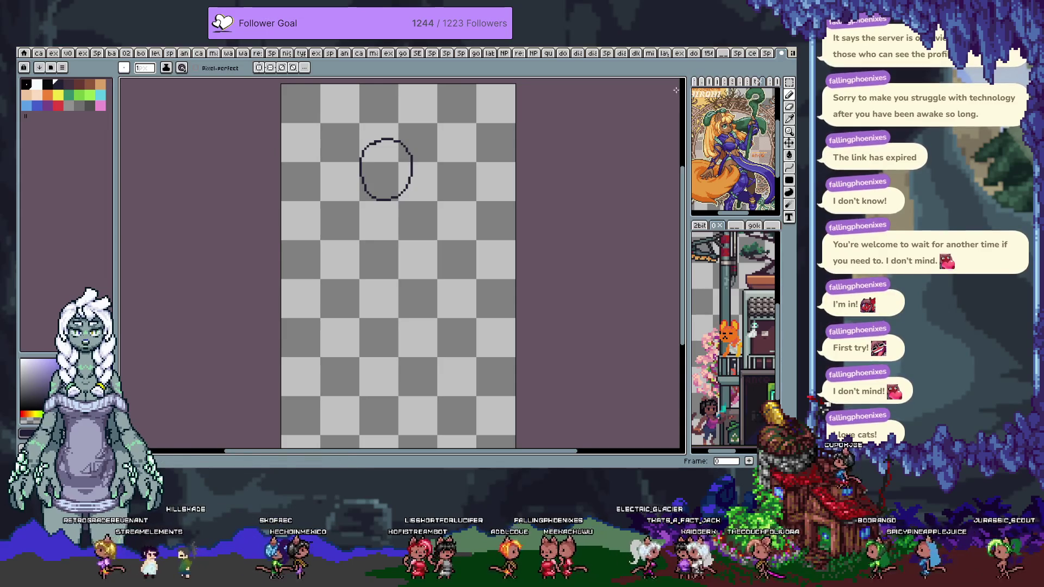
left_click_drag(688, 102, 610, 105)
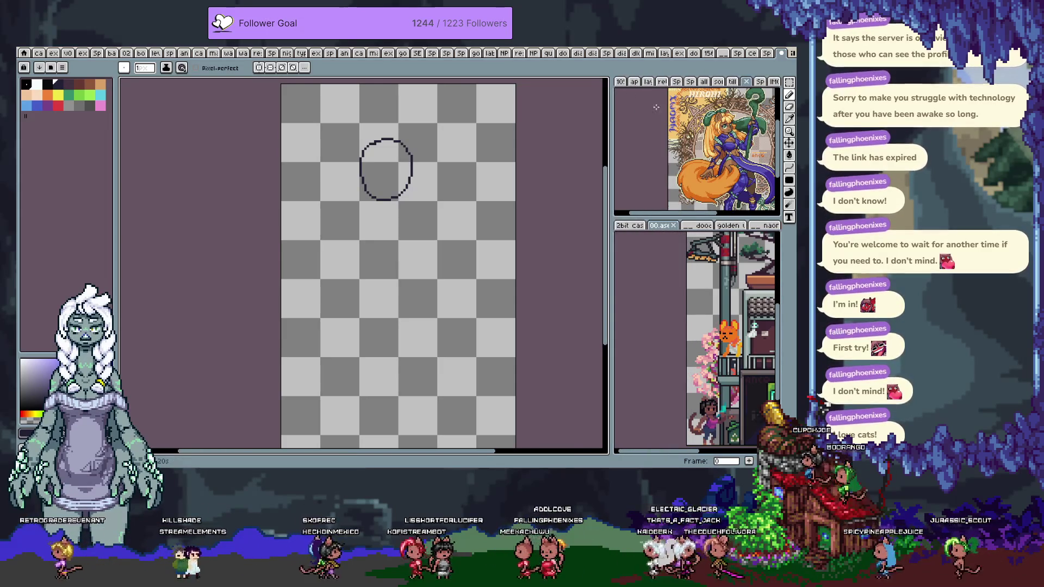
left_click_drag(706, 225, 706, 304)
- Cycle the reference panel's open files until the orange-and-white cat photo shows, then return to the pencil
left_click(675, 154)
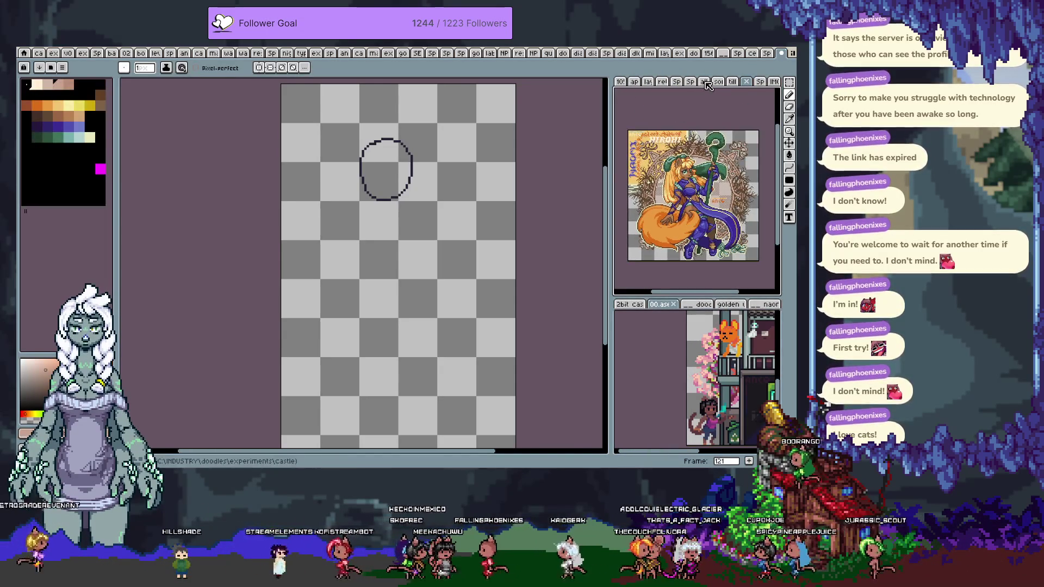
left_click(690, 81)
left_click(704, 82)
key("ctrl+Tab")
key("ctrl+Tab")
key("ctrl+Tab")
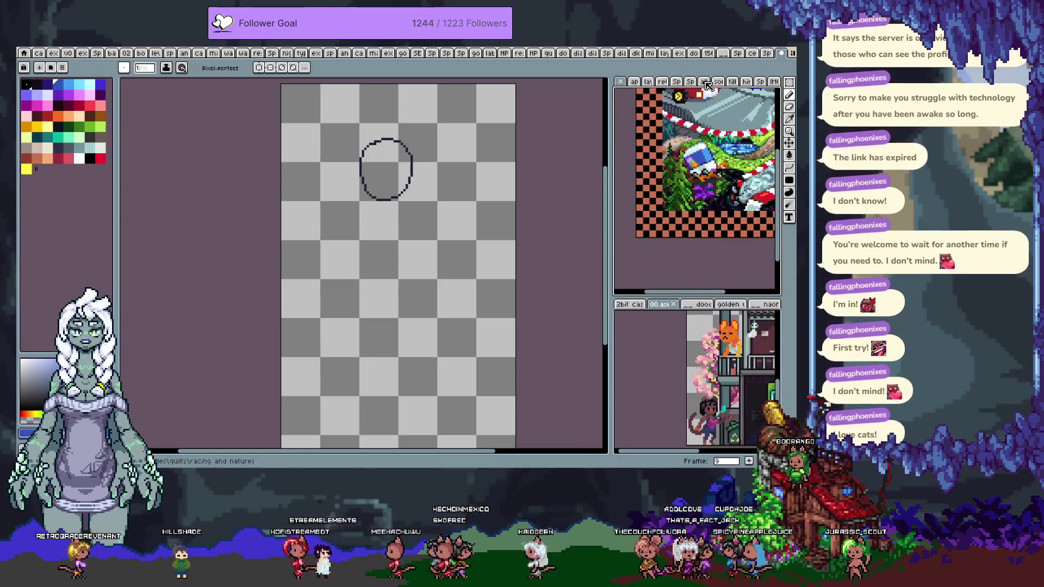
key("ctrl+Tab")
key("ctrl+Tab")
key("ctrl+Tab")
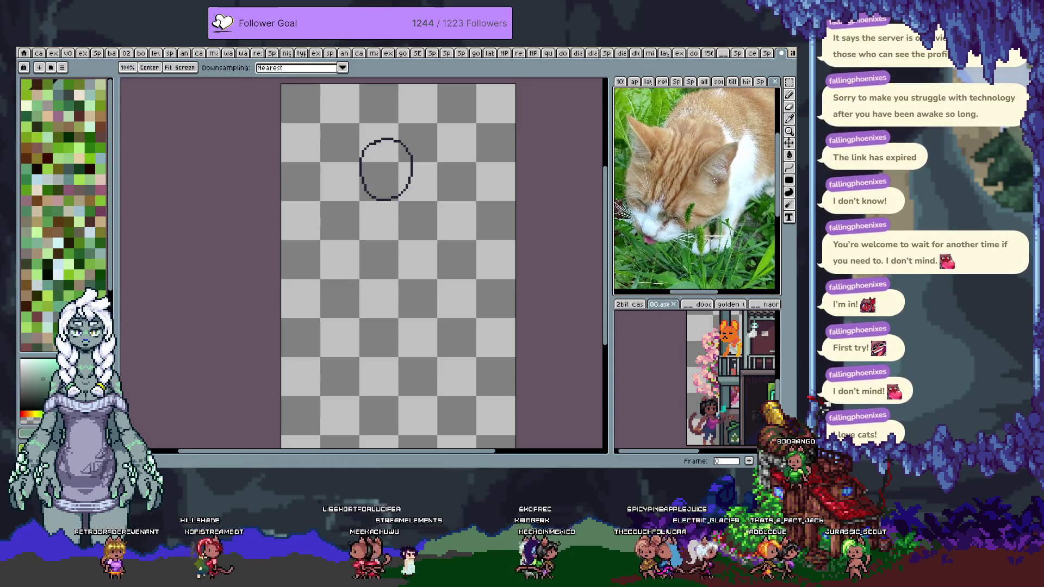
key("b")
scroll(381, 243, "right", 1)
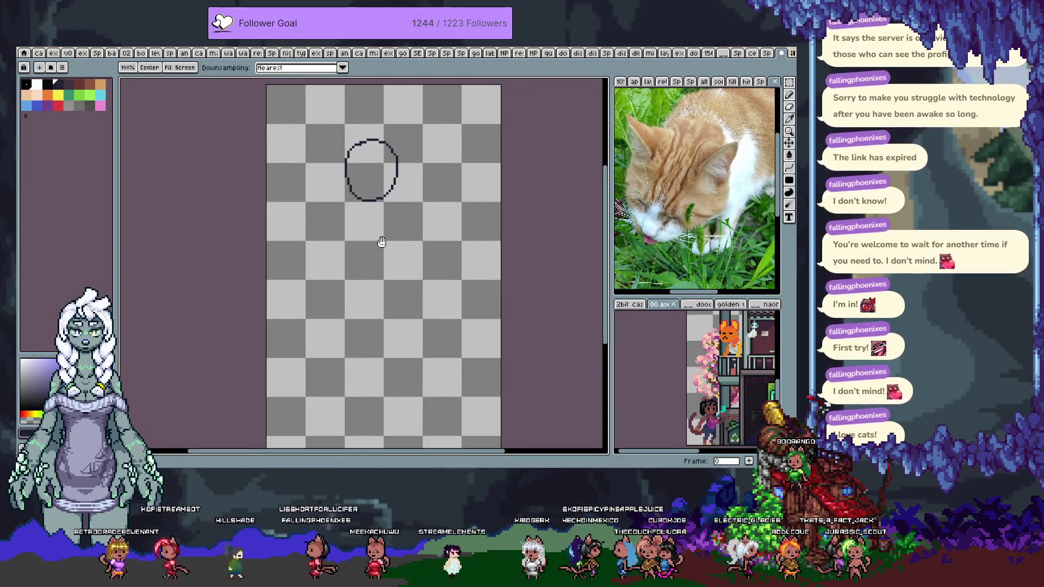
- Undo the stray strokes left beneath the oval
scroll(389, 243, "right", 1)
scroll(376, 192, "down", 1)
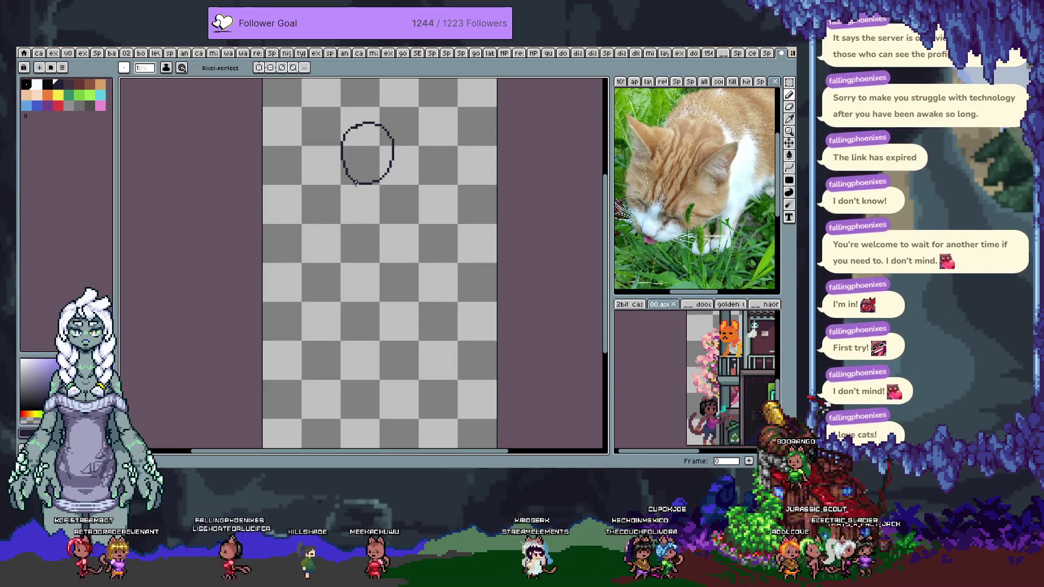
key("ctrl+z")
key("ctrl")
key("ctrl+z")
key("ctrl+z")
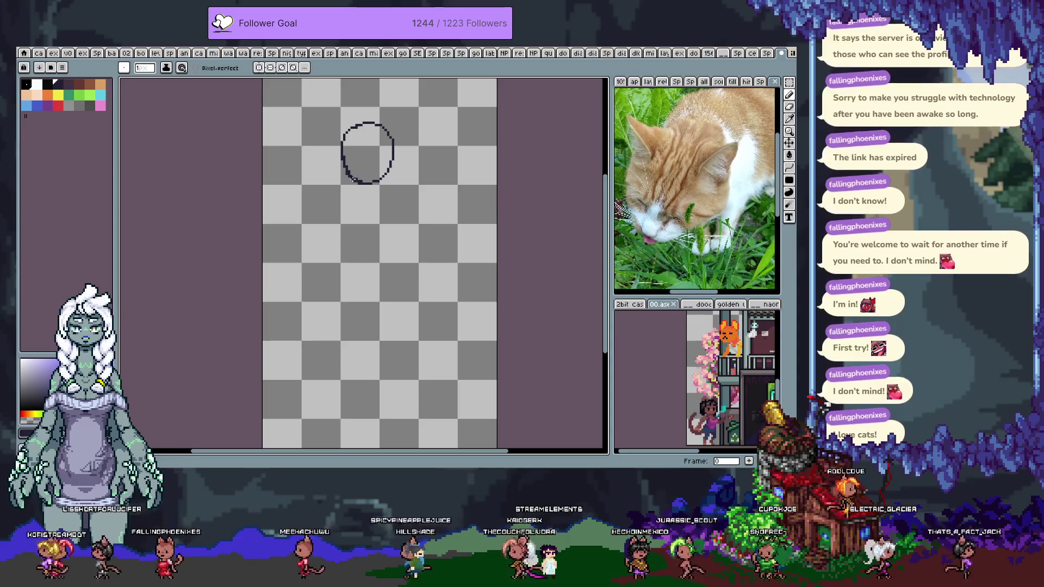
key("ctrl+z")
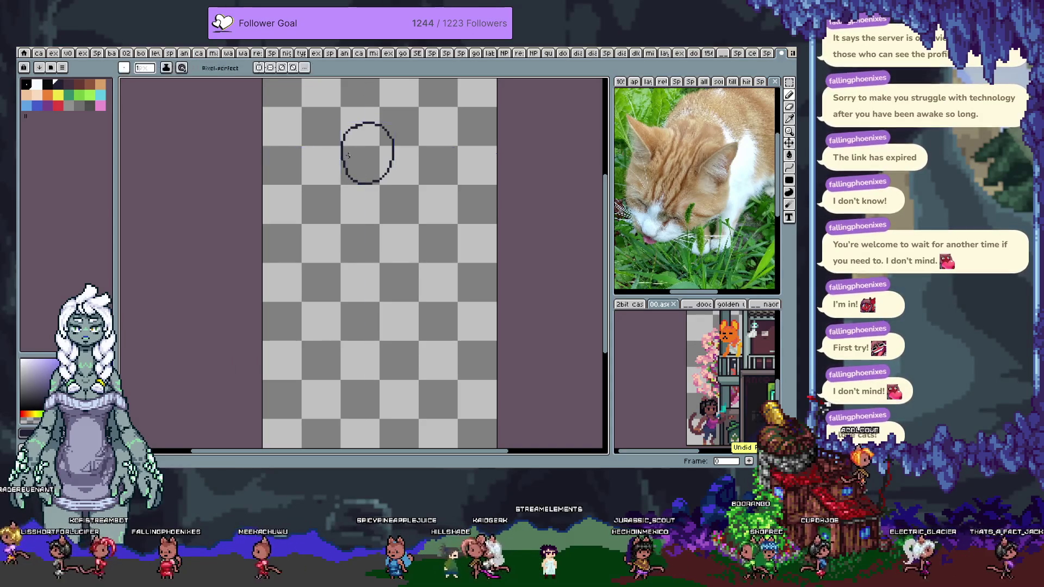
key("ctrl+z")
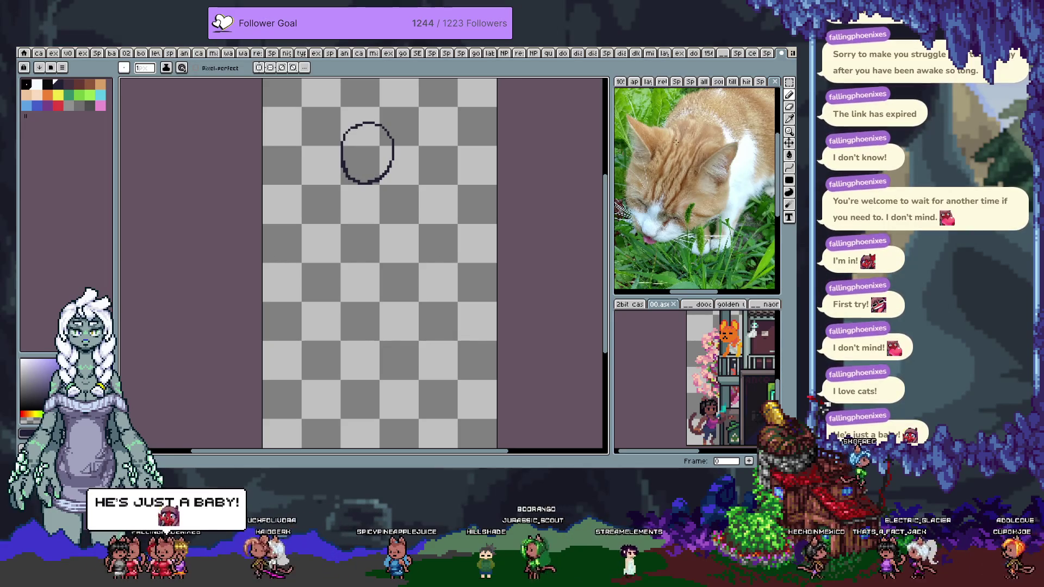
- Pan and zoom the cat photo to frame its face more closely
key("space")
left_click_drag(681, 170, 685, 212)
scroll(681, 210, "up", 3)
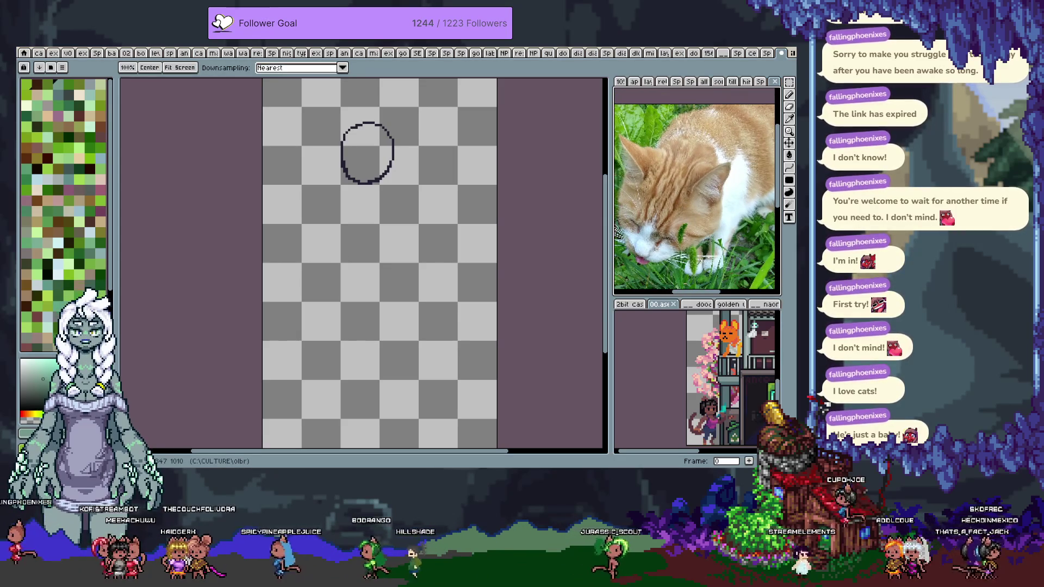
key("i")
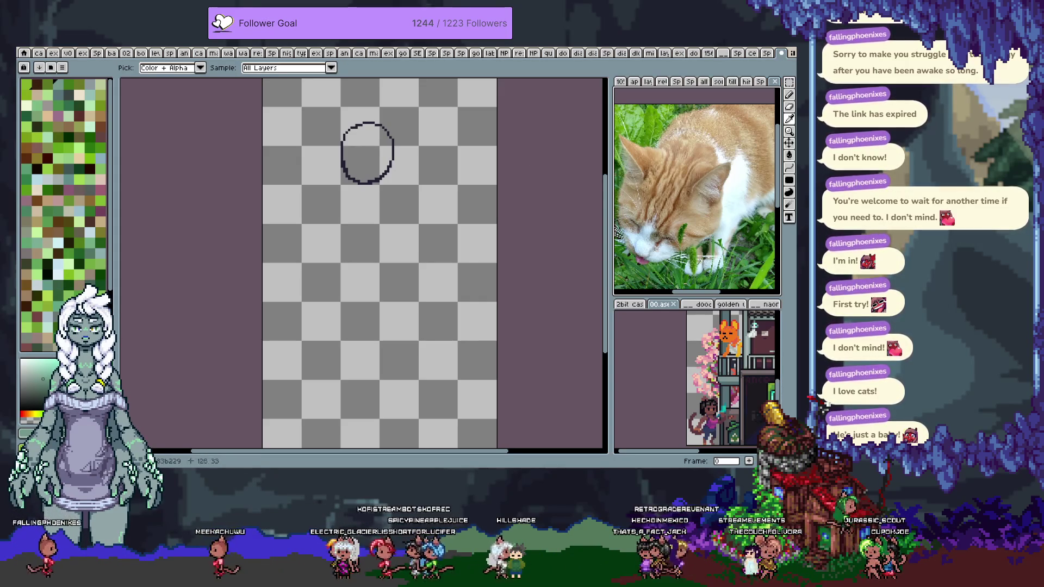
- Paste the standing-cat photo into a new 800×586 sprite and show it beside the sketch
key("ctrl+n")
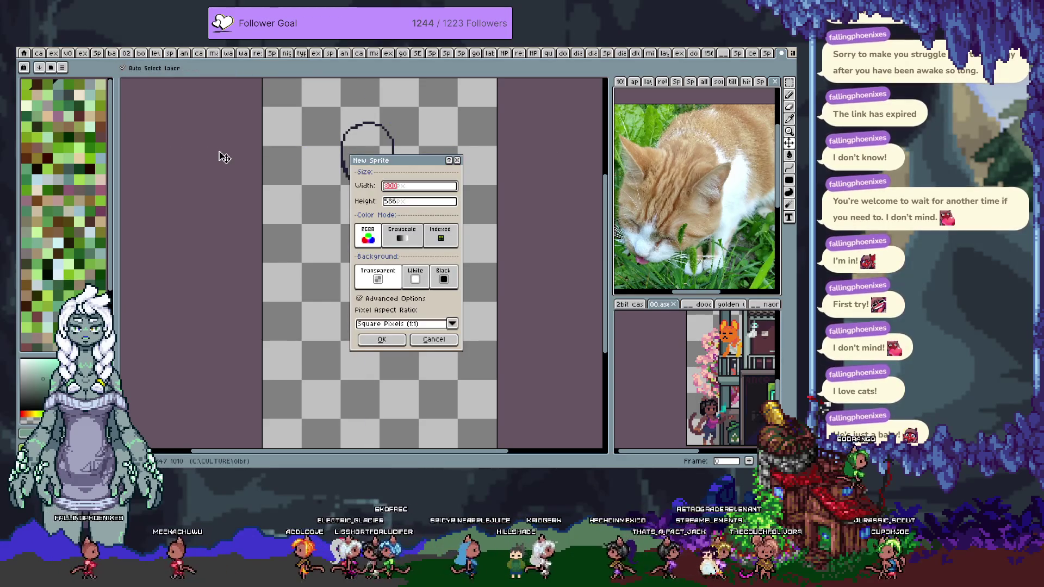
key("Return")
key("ctrl+v")
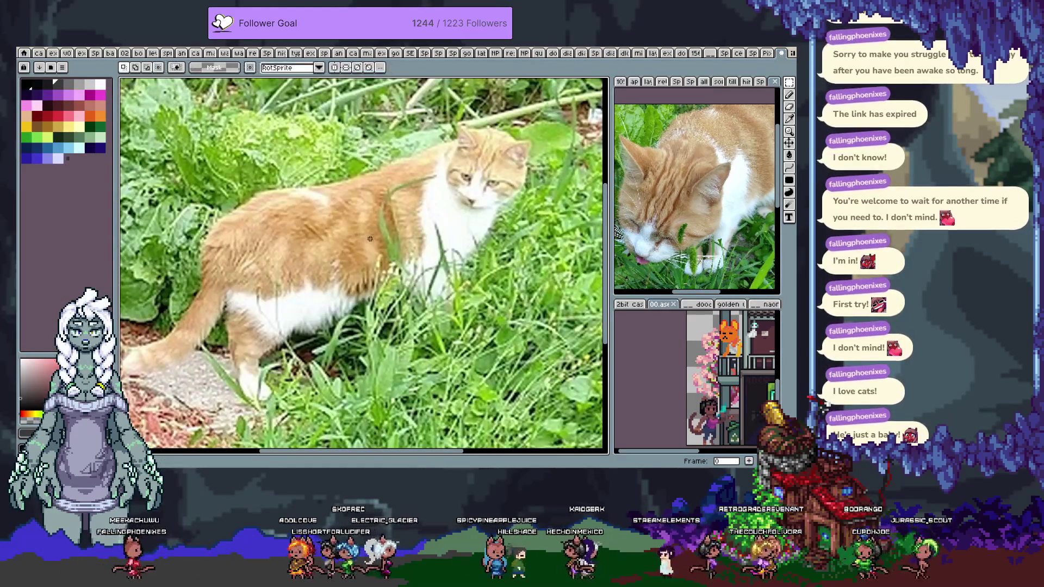
scroll(351, 238, "down", 3)
key("space")
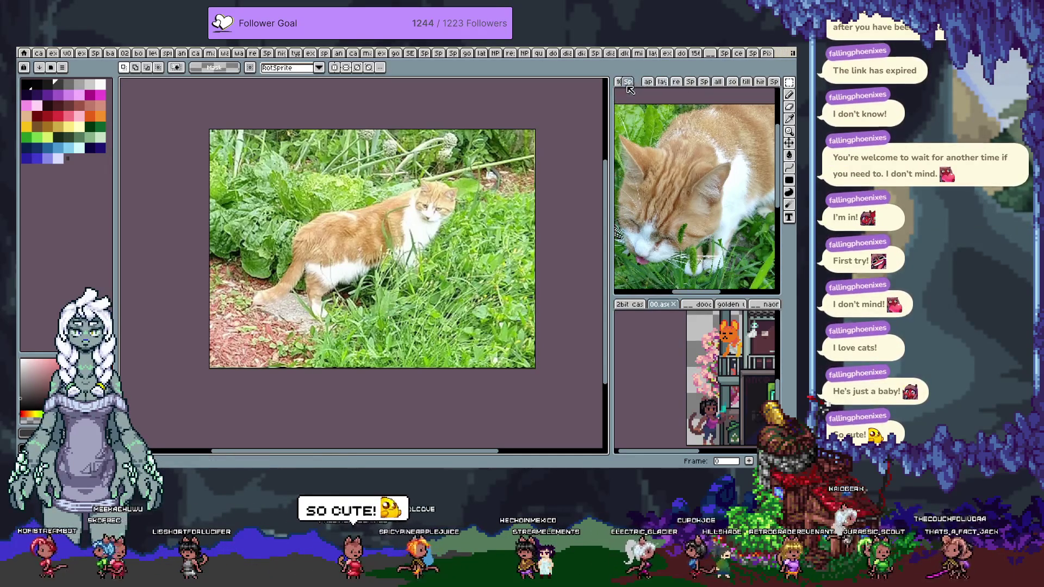
left_click(763, 81)
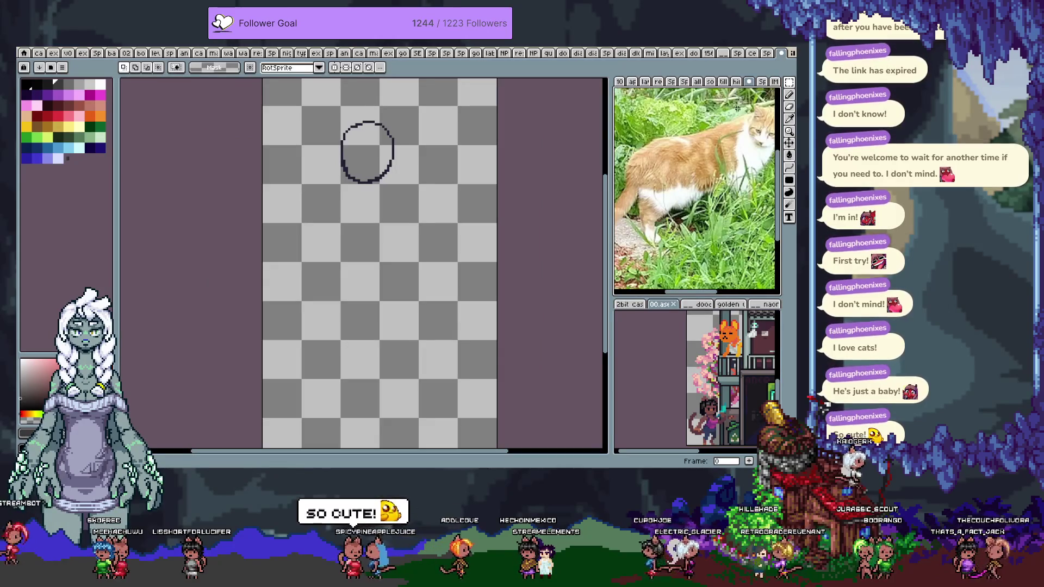
- Center the view on the head oval and undo the stray stroke below it
scroll(714, 137, "up", 2)
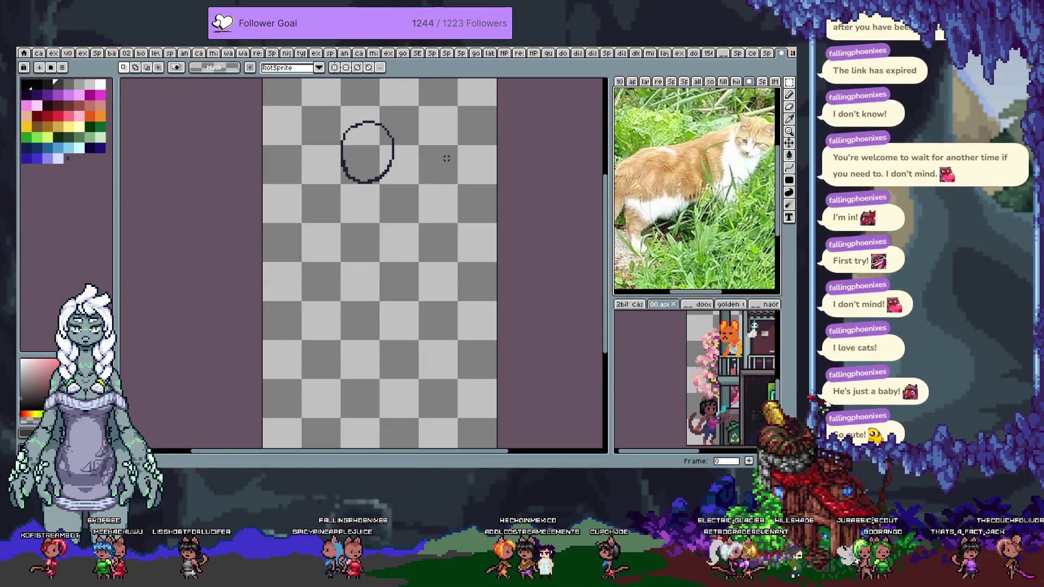
key("space")
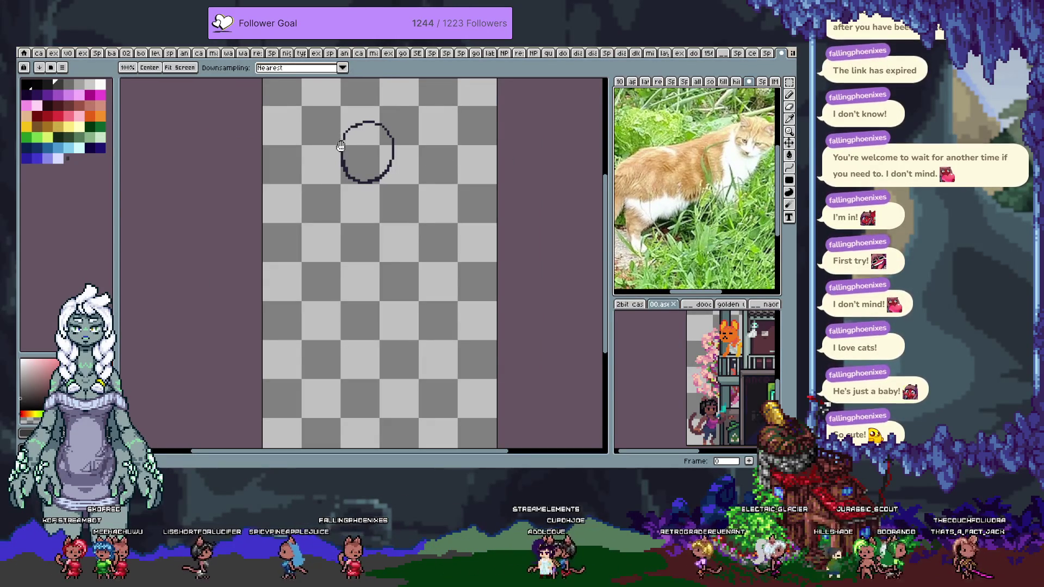
left_click_drag(383, 143, 416, 175)
scroll(415, 179, "up", 1)
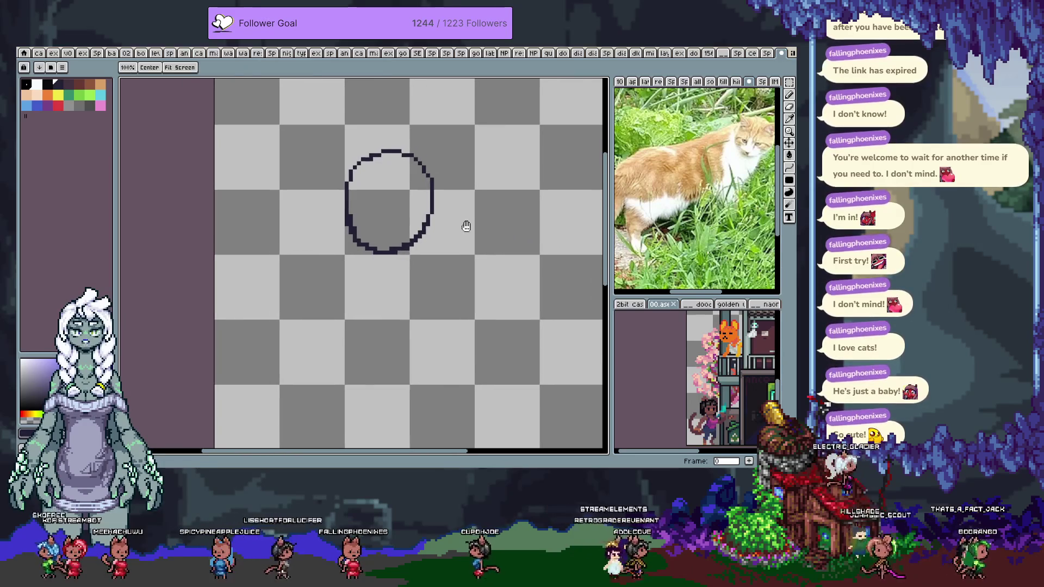
mouse_move(403, 245)
left_mouse_down()
mouse_move(391, 238)
mouse_move(413, 249)
left_mouse_up()
key("ctrl+z")
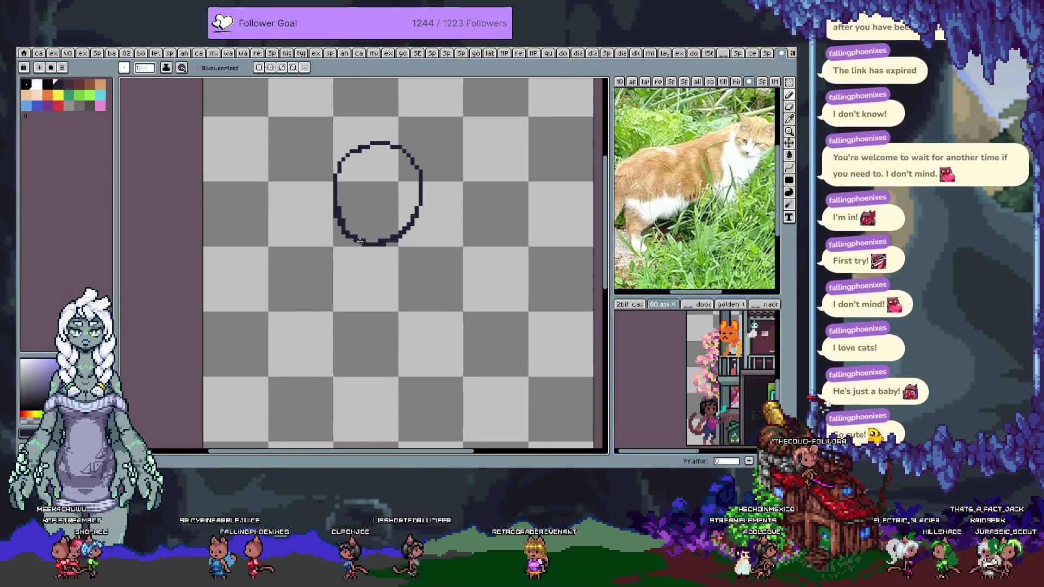
- Draw an upright line inside the head oval, redrawing it twice
left_click_drag(360, 166, 367, 207)
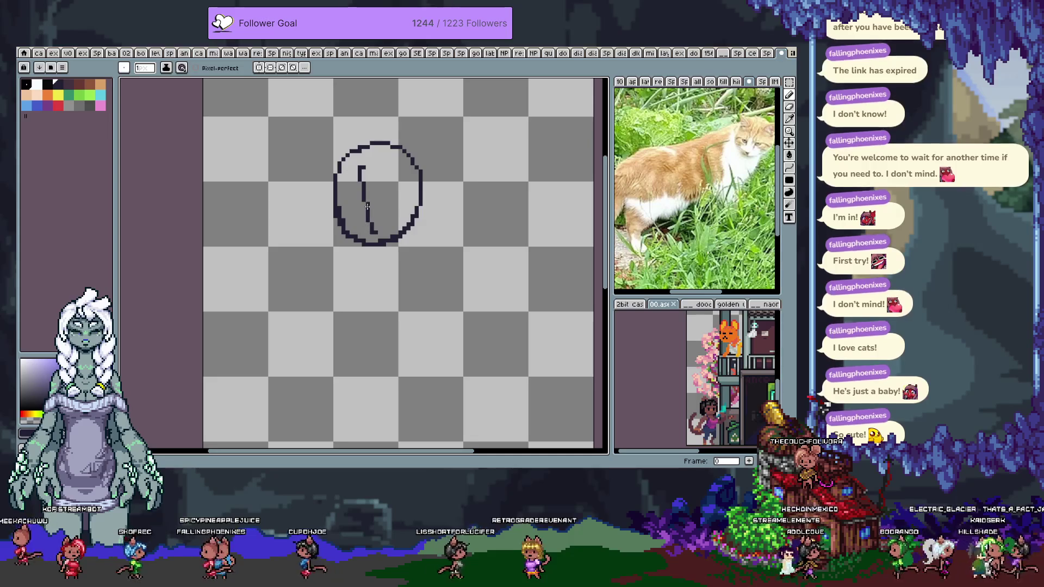
key("ctrl+z")
left_click_drag(351, 167, 365, 224)
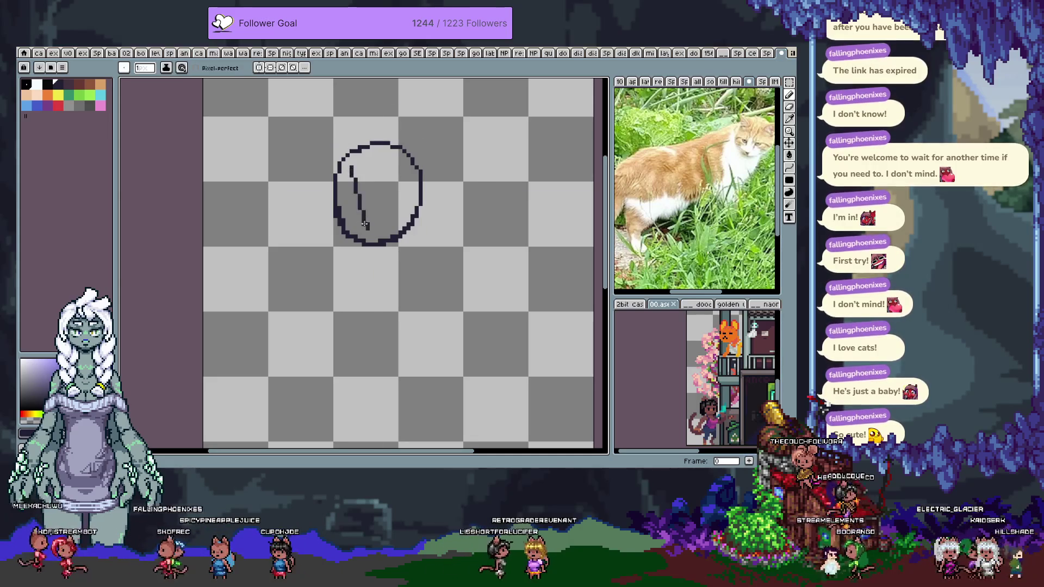
key("ctrl+z")
left_click_drag(355, 170, 361, 264)
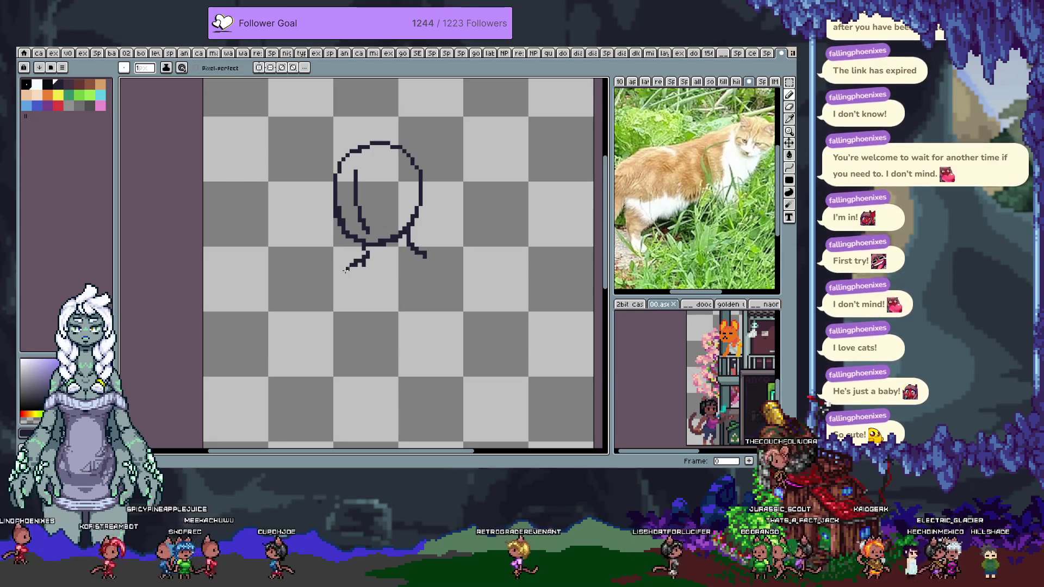
- Try horizontal strokes under the oval, then undo them and the leftover stubs below the circle
mouse_move(333, 264)
left_mouse_down()
mouse_move(446, 273)
mouse_move(421, 271)
left_mouse_up()
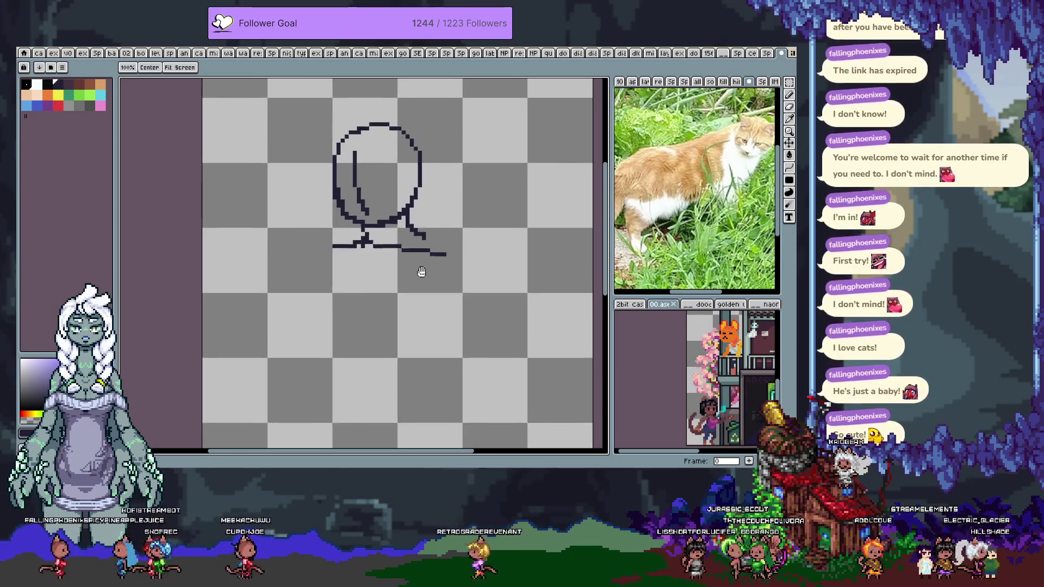
key("ctrl+z")
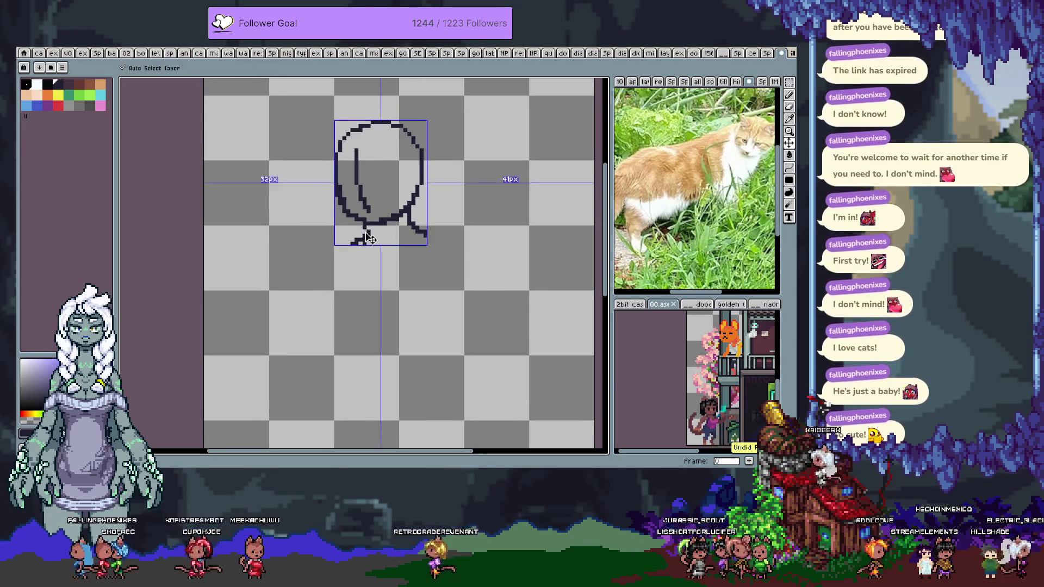
key("ctrl+z")
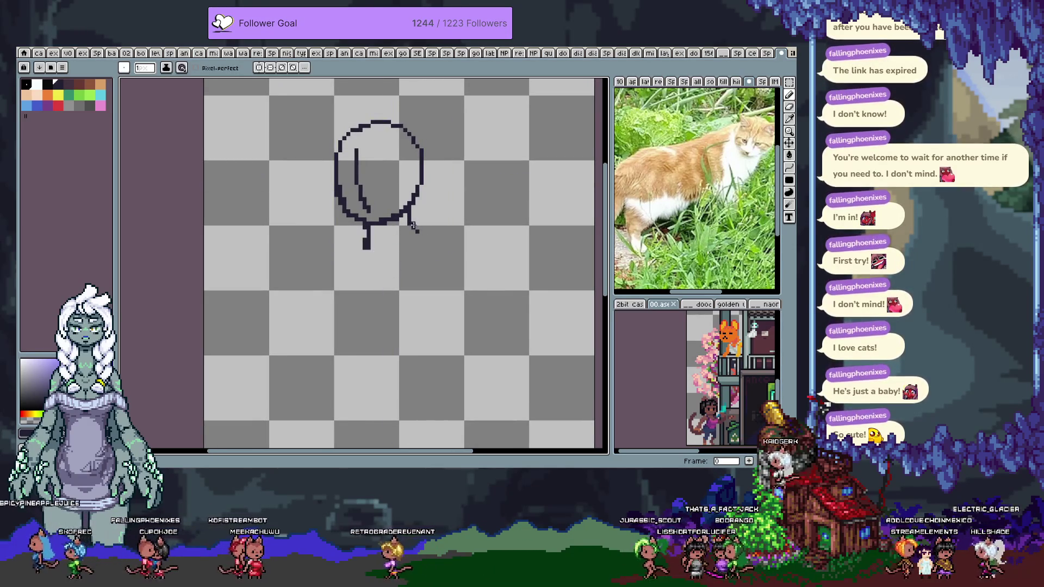
left_click_drag(413, 225, 423, 236)
left_click_drag(359, 254, 454, 245)
key("ctrl+z")
key("ctrl+z")
key("ctrl+z")
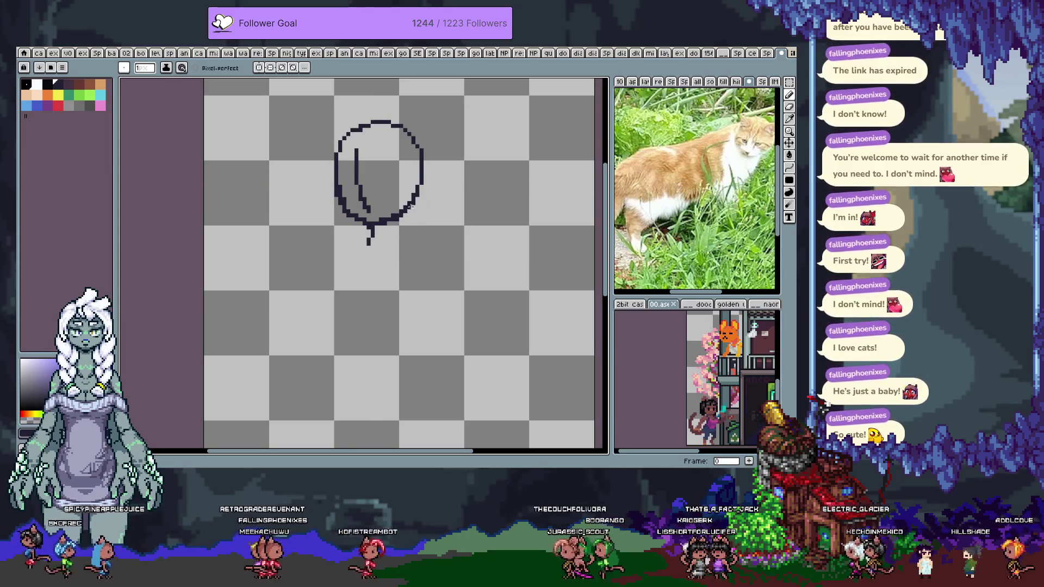
key("ctrl+z")
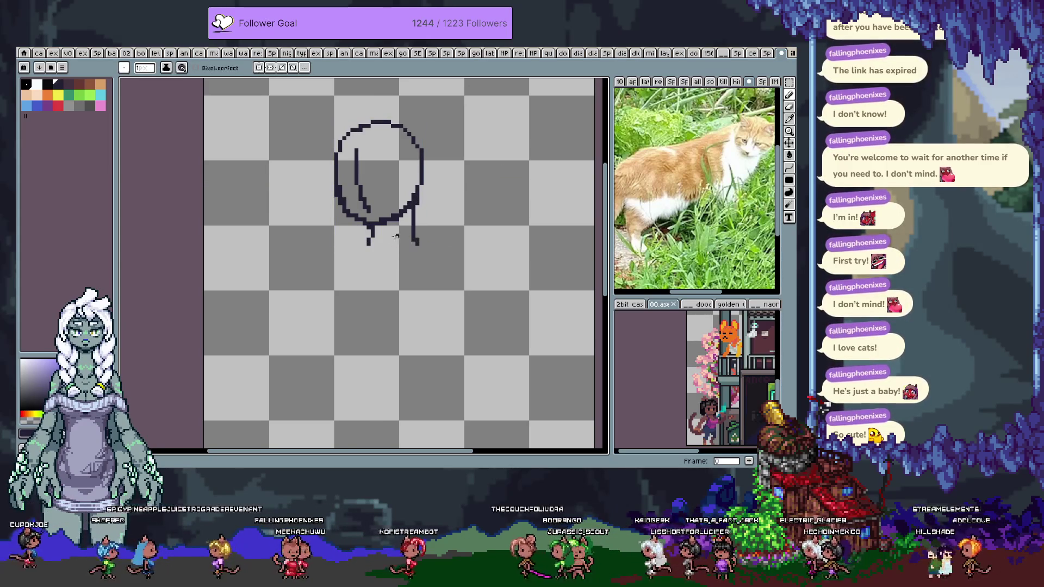
key("ctrl+z")
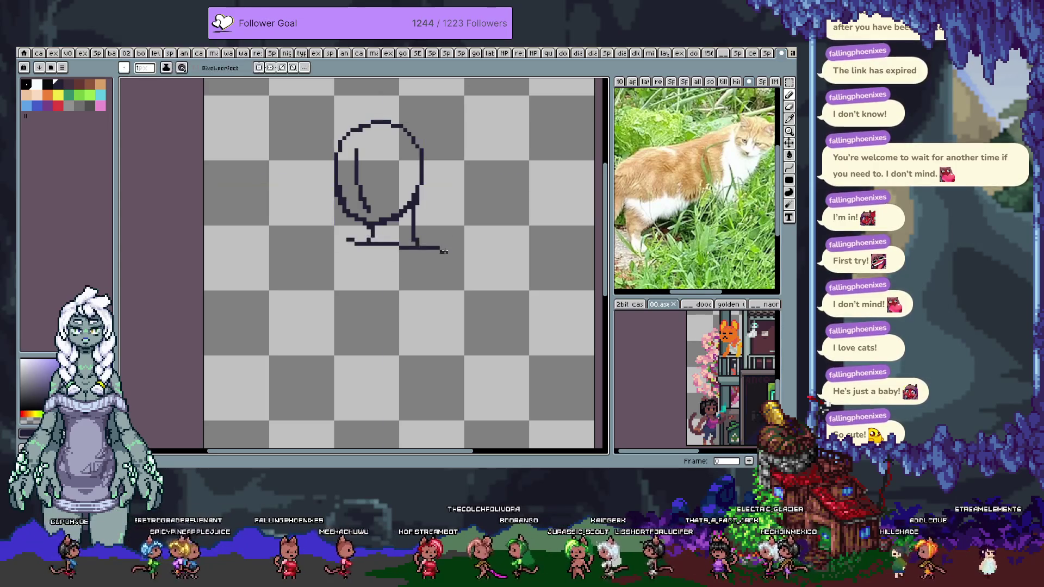
- Draw a sloped shoulder line under the circle and add dark pixels at its lower left
left_click_drag(446, 251, 348, 239)
key("alt")
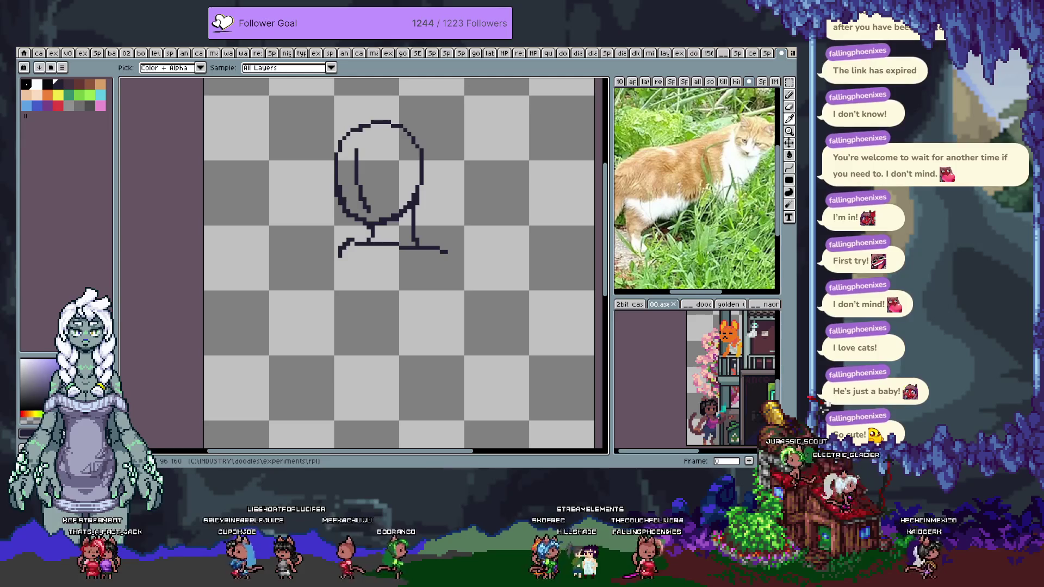
key("b")
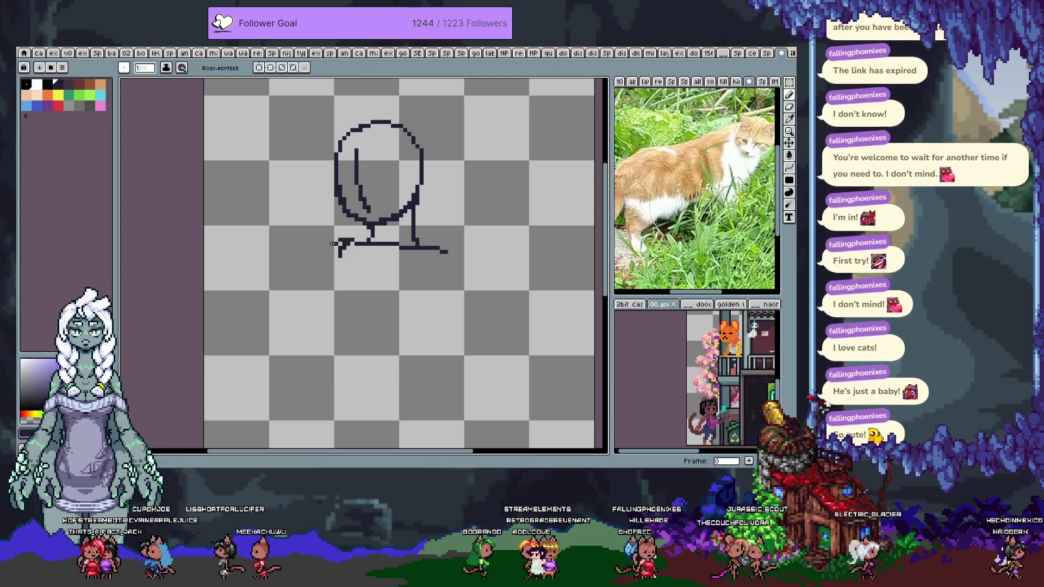
mouse_move(351, 246)
left_mouse_down()
mouse_move(342, 255)
mouse_move(375, 219)
left_mouse_up()
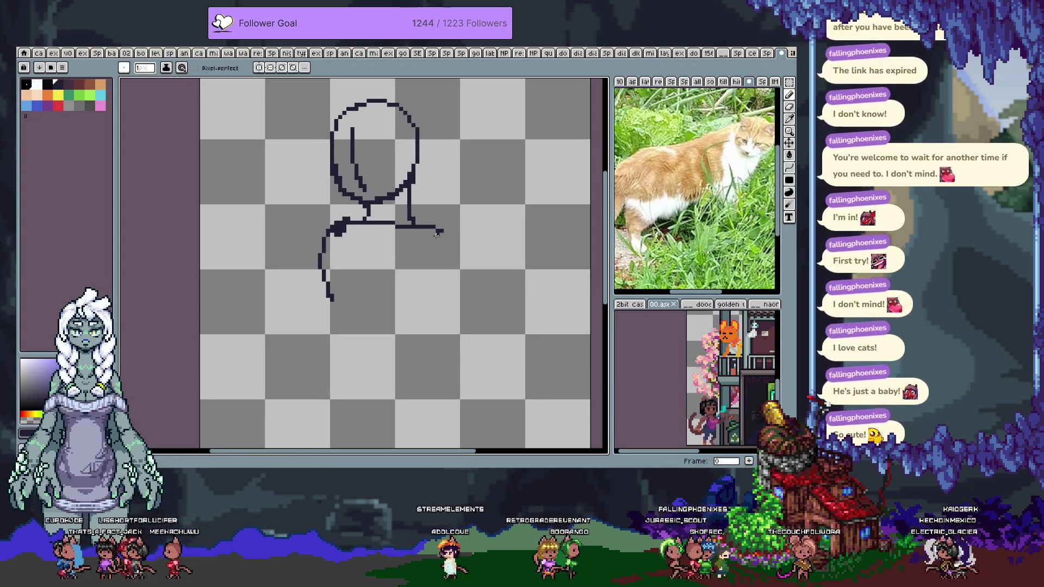
- Redraw both shoulder curves and extend the left one down, ending in a rightward hook
mouse_move(448, 246)
left_mouse_down()
mouse_move(454, 298)
mouse_move(385, 245)
left_mouse_up()
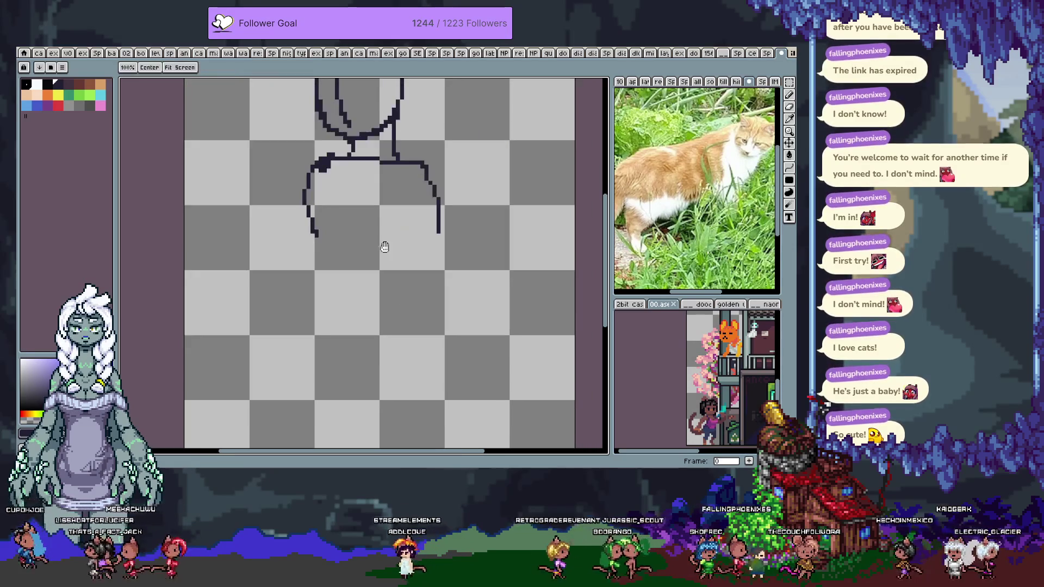
left_click_drag(320, 232, 328, 246)
left_click_drag(300, 186, 334, 247)
key("ctrl+z")
left_click_drag(346, 256, 319, 233)
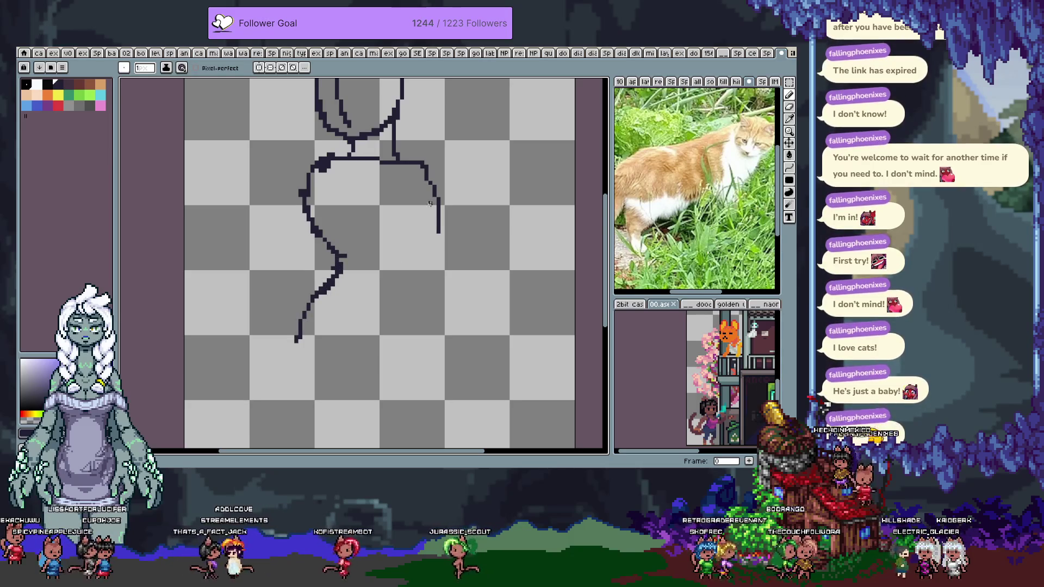
- Add strokes down the body's right side, undoing the long diagonal leg stroke
mouse_move(373, 256)
left_mouse_down()
mouse_move(394, 236)
mouse_move(423, 249)
mouse_move(449, 272)
mouse_move(458, 321)
left_mouse_up()
key("v")
key("b")
key("v")
key("b")
key("v")
key("b")
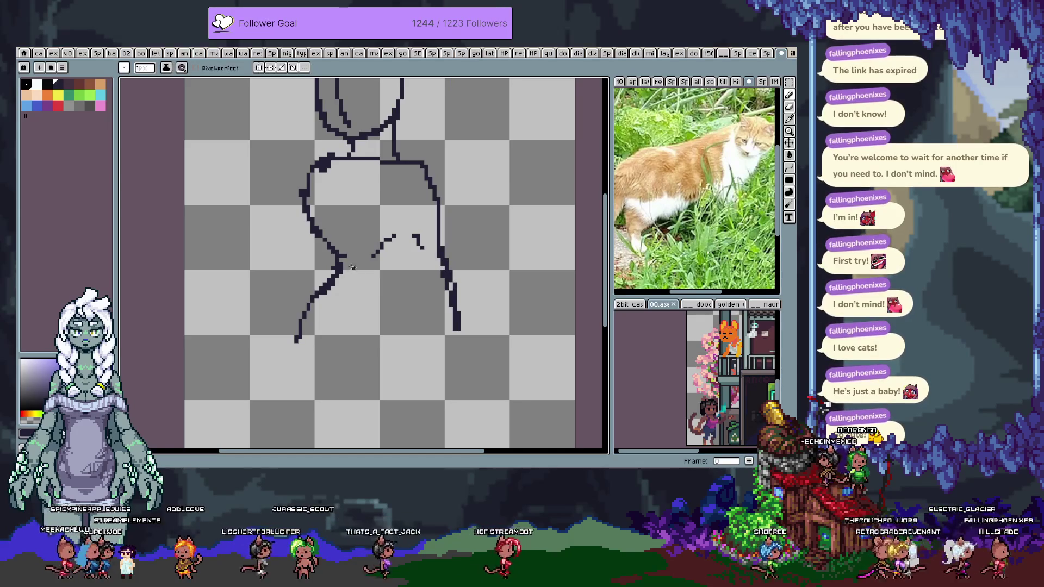
key("ctrl+z")
- Draw a leg stroke down from the junction and a longer curved bottom hook
mouse_move(348, 270)
left_mouse_down()
mouse_move(386, 350)
mouse_move(424, 316)
mouse_move(424, 296)
left_mouse_up()
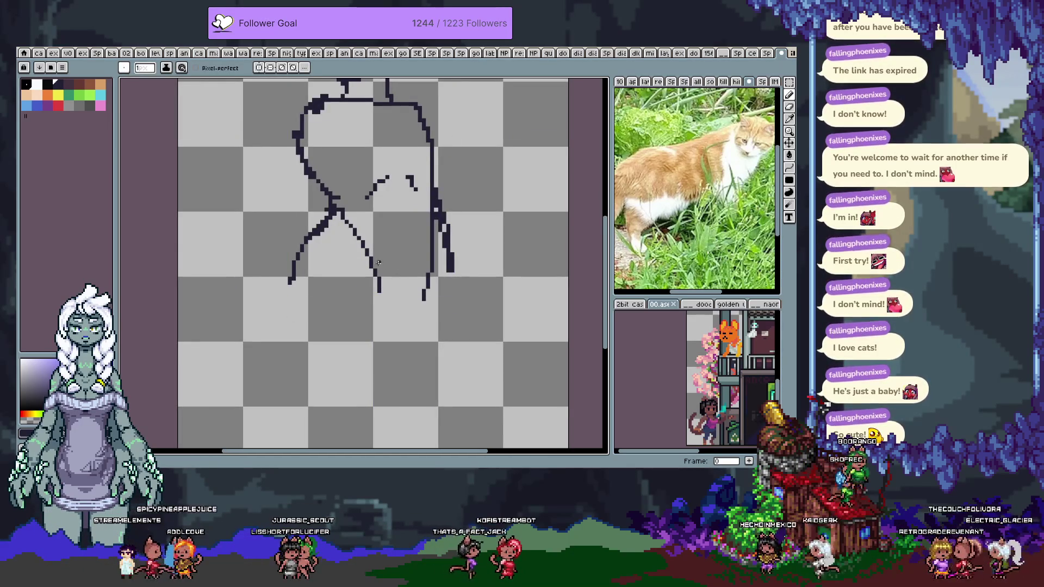
key("ctrl+z")
left_click_drag(340, 214, 380, 292)
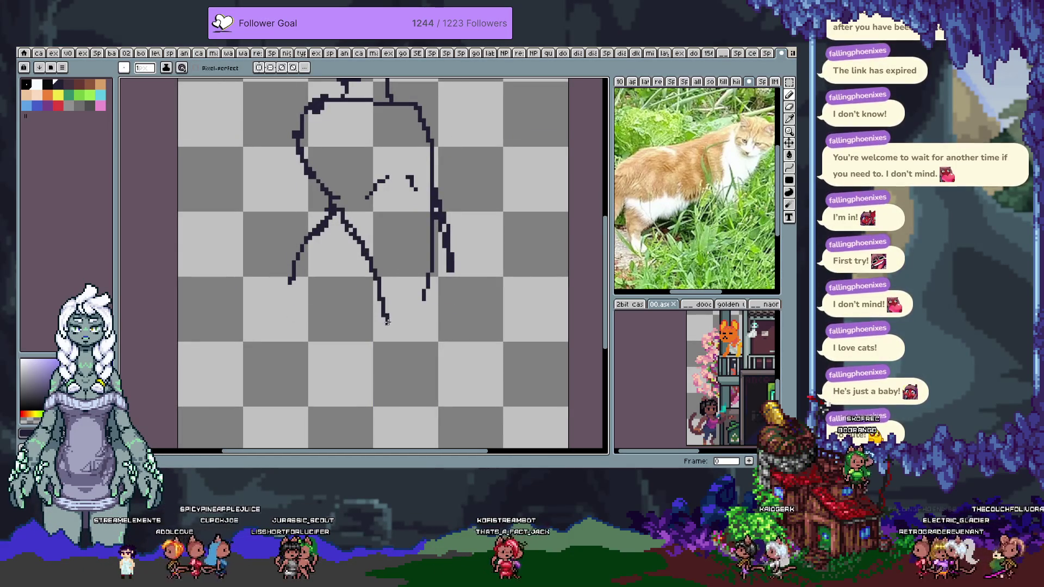
key("ctrl+z")
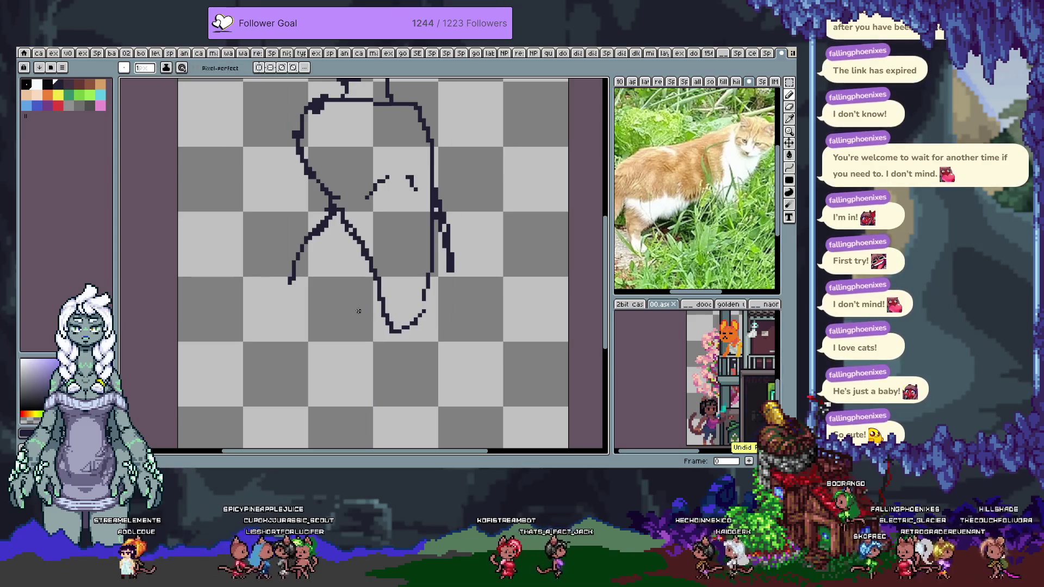
left_click_drag(341, 311, 442, 303)
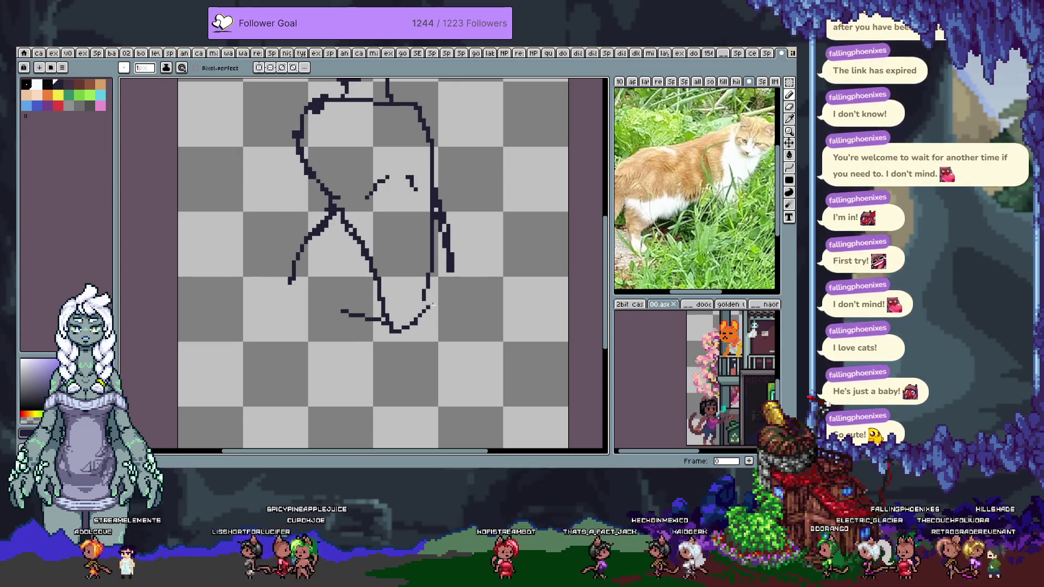
key("ctrl+z")
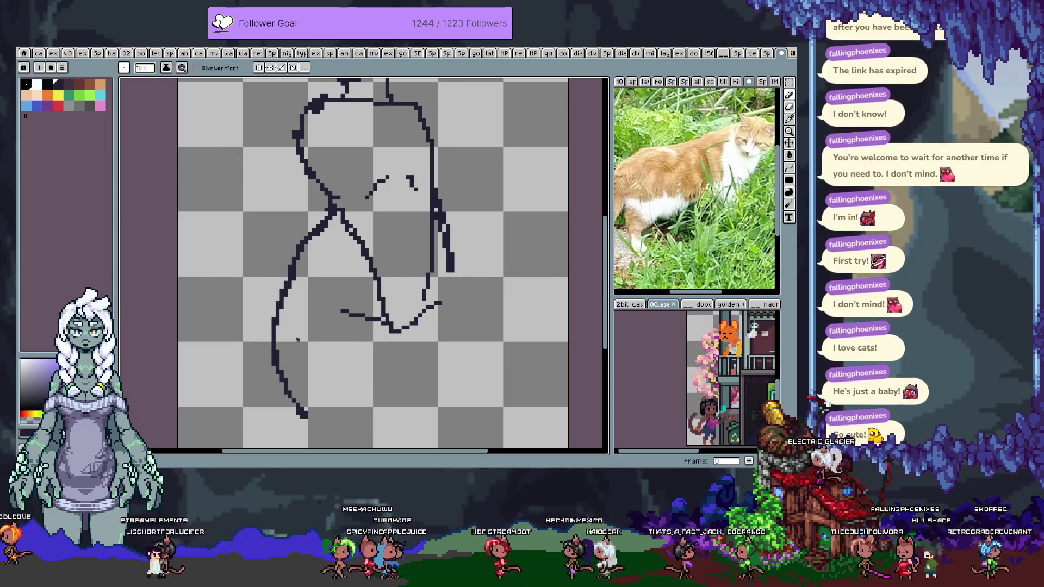
- Draw the middle leg line straight down from the central junction
scroll(380, 257, "down", 3)
left_click_drag(380, 275, 381, 392)
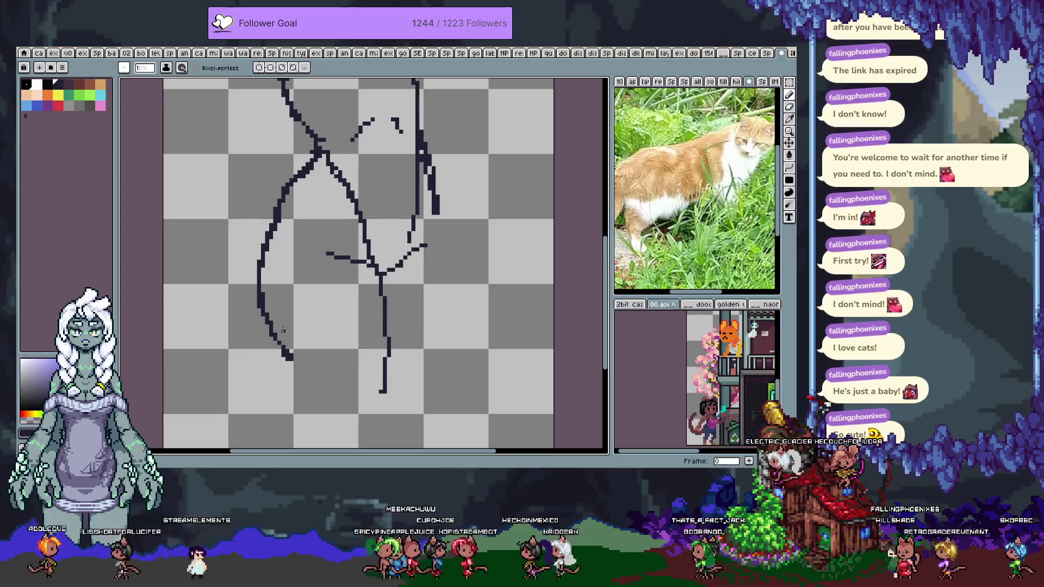
left_click_drag(382, 293, 377, 250)
left_click_drag(380, 349, 378, 379)
- Extend the left curve further down, discarding a parallel thickening stroke
left_click_drag(286, 316, 287, 328)
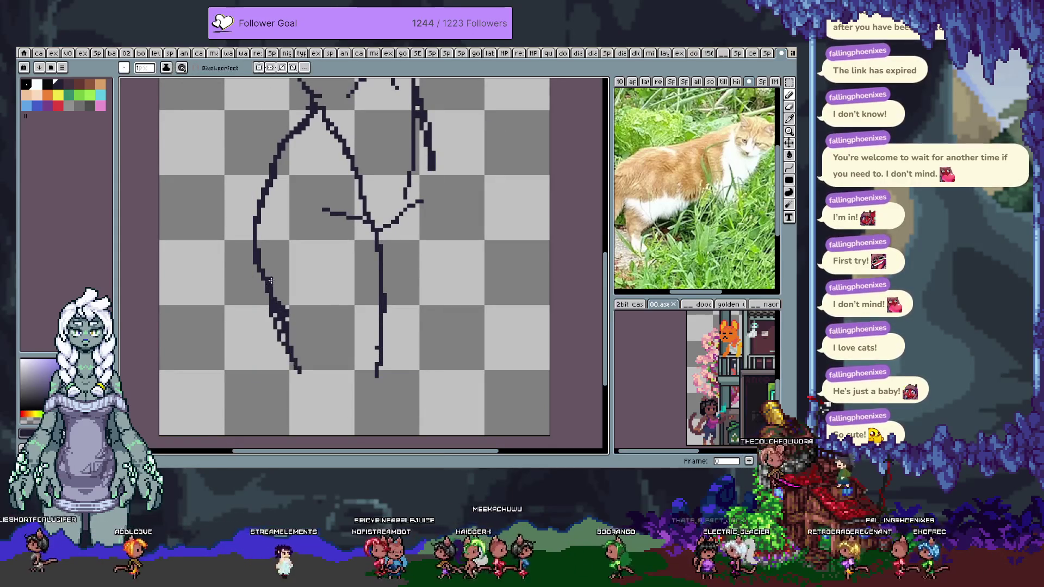
key("ctrl+z")
key("ctrl+z")
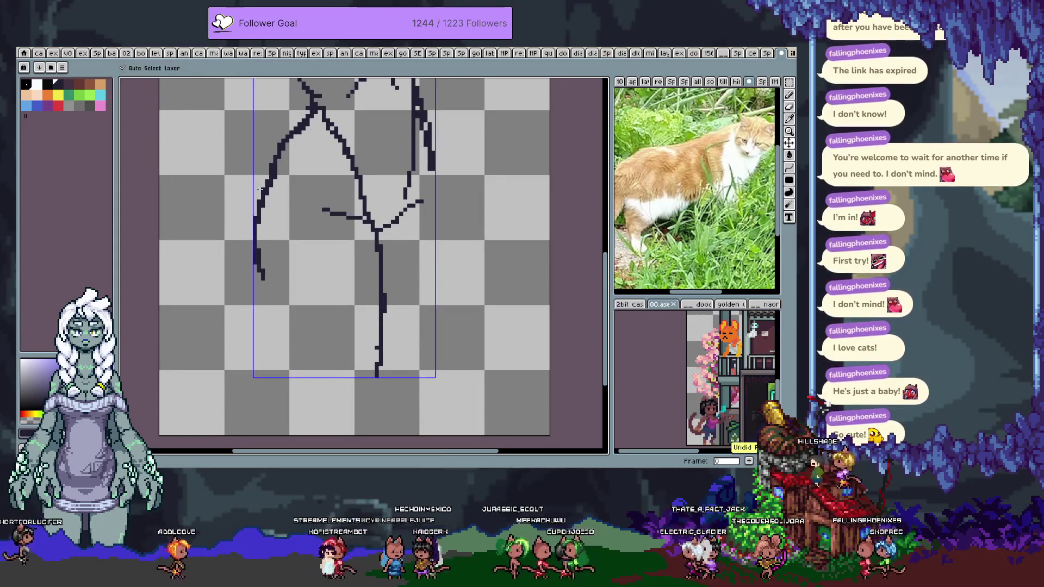
left_click_drag(268, 170, 257, 276)
key("ctrl+z")
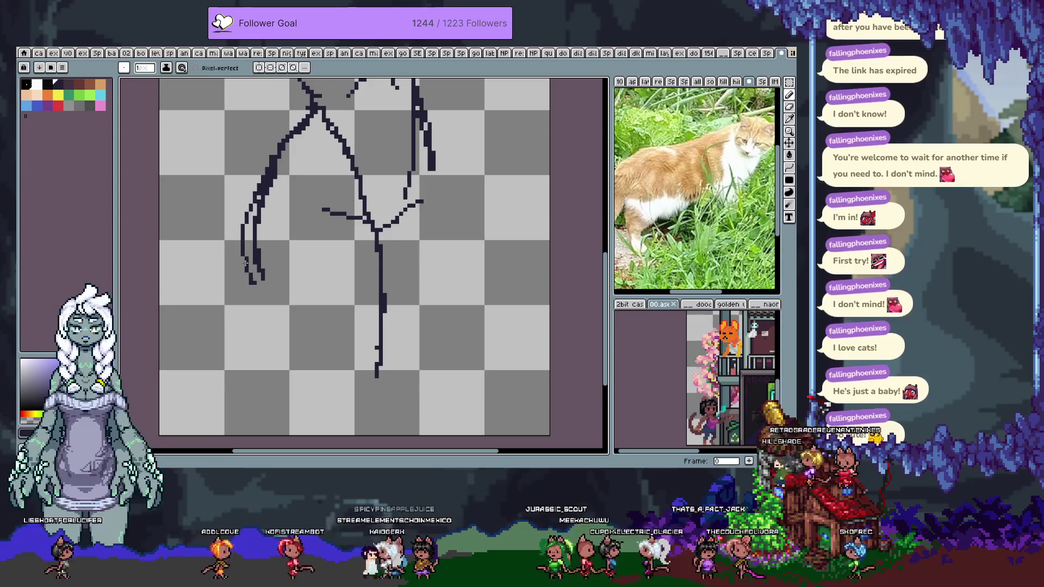
key("v")
key("b")
key("ctrl+y")
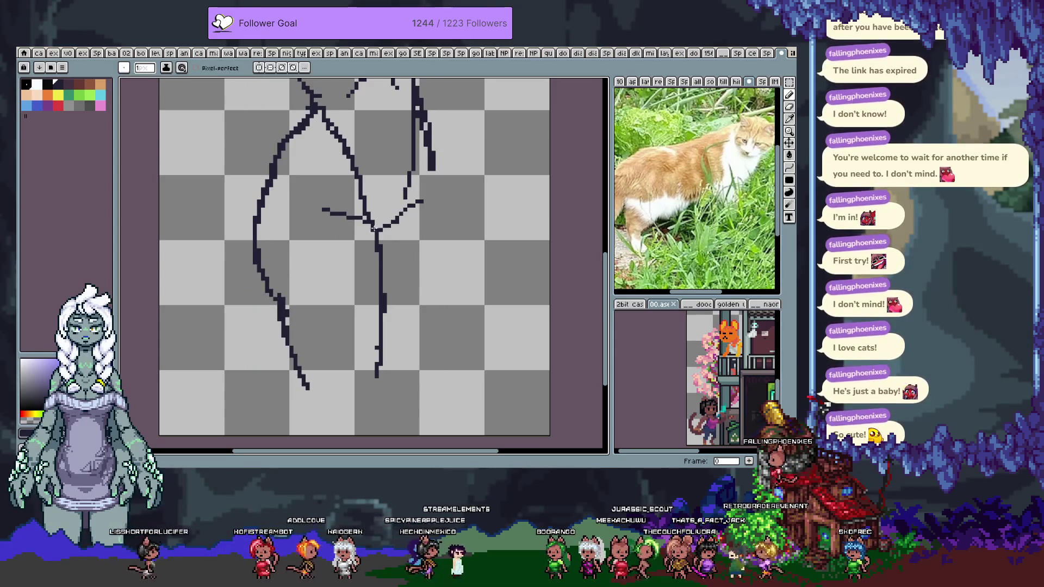
- Erase the wobbly lower leg line and redraw it from the junction with the Pencil
key("e")
left_click_drag(376, 239, 383, 383)
key("b")
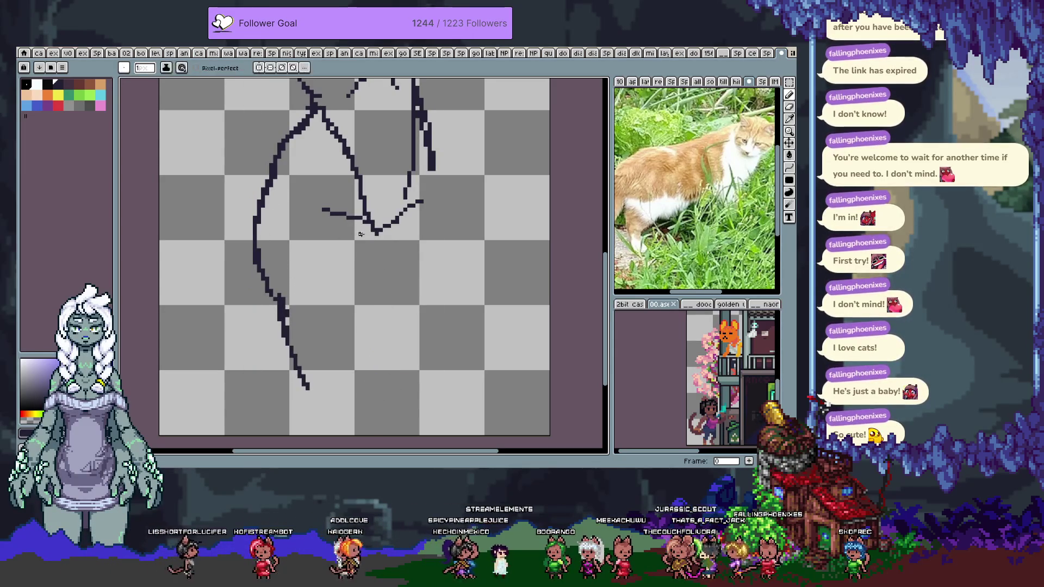
key("ctrl+z")
left_click_drag(375, 235, 393, 396)
scroll(370, 370, "down", 5)
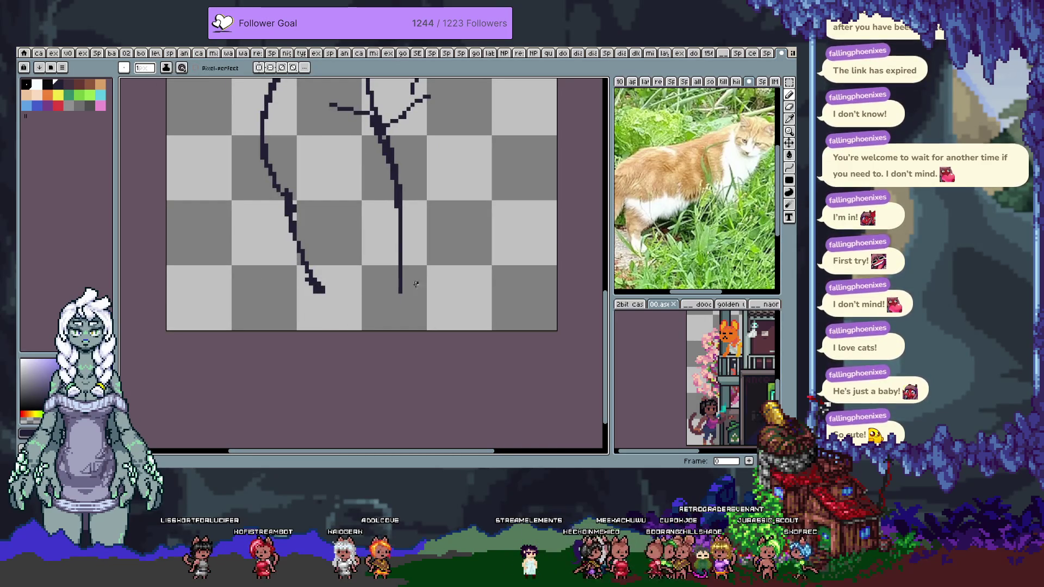
- Redraw the right line's lower part straight and undo the stray stroke beside it
key("ctrl+z")
left_click_drag(401, 292, 399, 202)
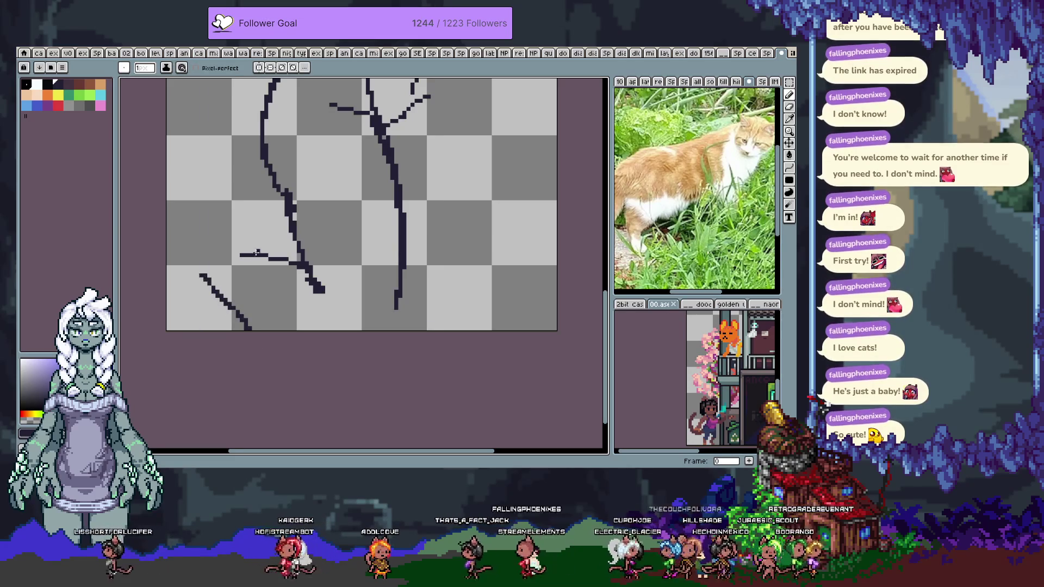
scroll(235, 257, "up", 5)
mouse_move(422, 148)
left_mouse_down()
mouse_move(432, 164)
mouse_move(428, 143)
left_mouse_up()
key("ctrl+z")
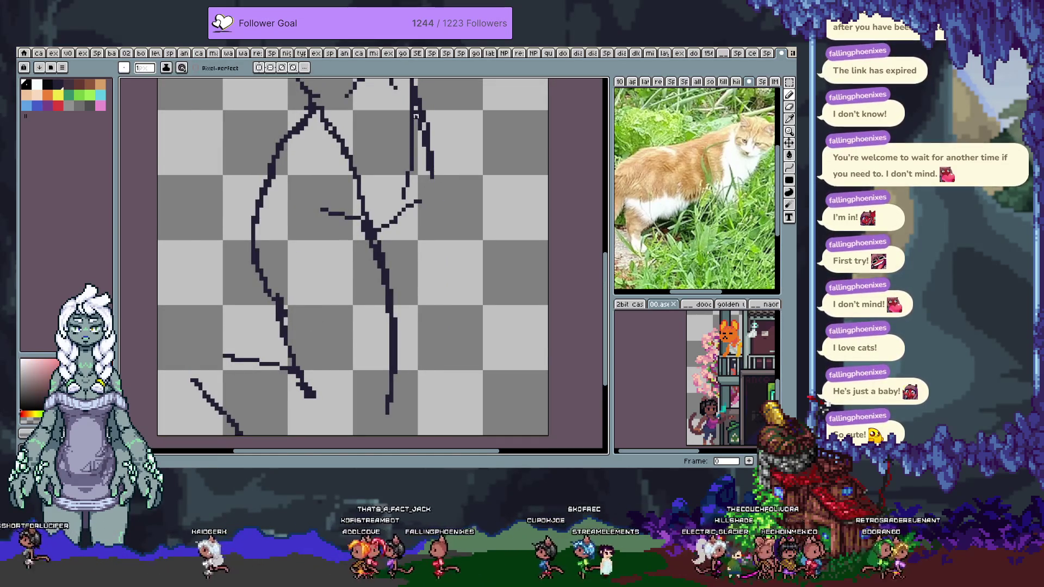
scroll(404, 189, "up", 4)
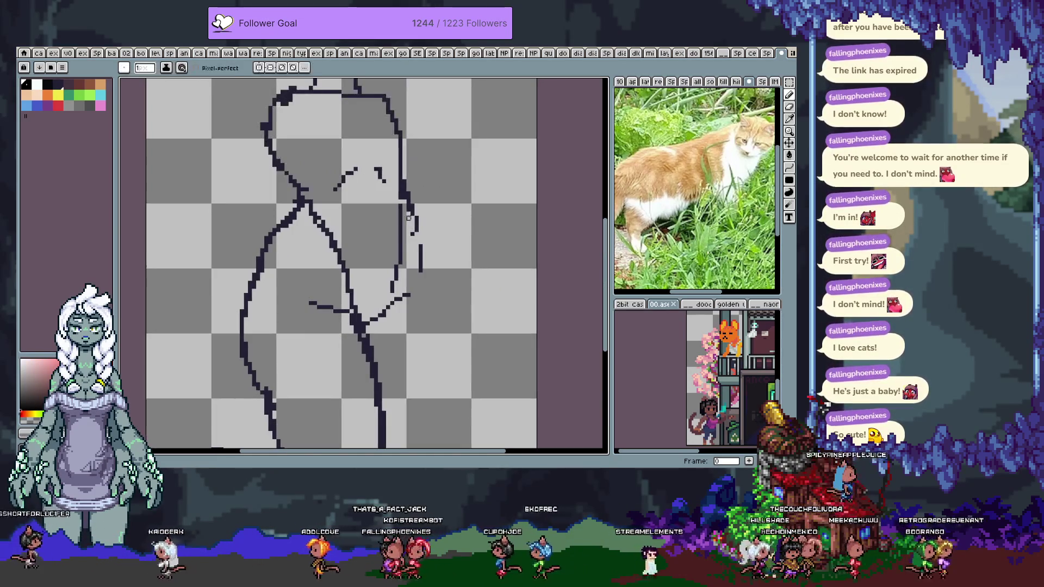
scroll(404, 189, "down", 3)
- Extend the right-hand contour down toward the sprite's bottom edge after several retries
left_click_drag(413, 188, 425, 235)
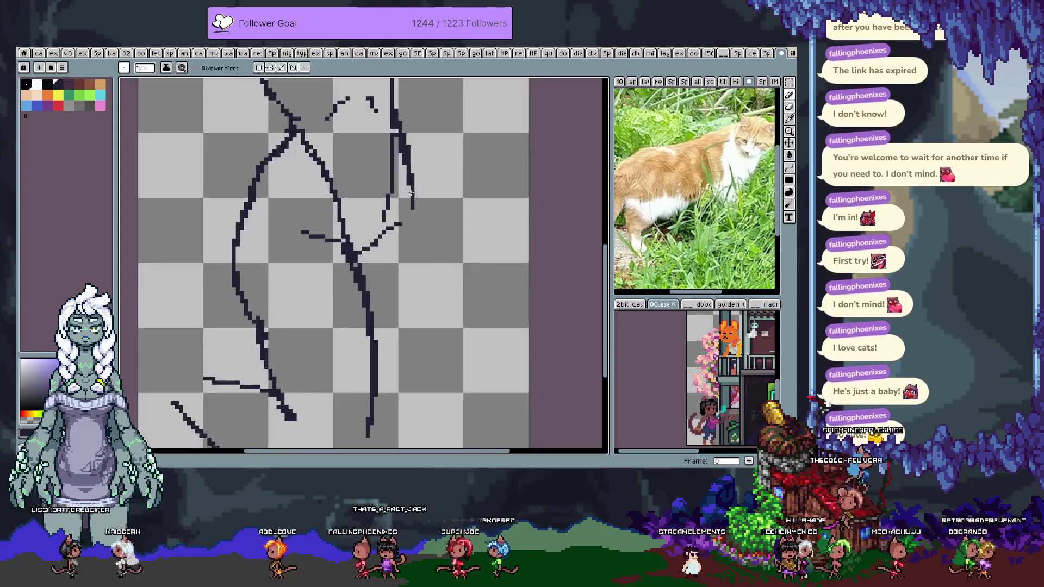
scroll(416, 212, "down", 4)
mouse_move(439, 152)
left_mouse_down()
mouse_move(445, 245)
mouse_move(429, 343)
left_mouse_up()
left_click_drag(445, 262, 416, 357)
key("ctrl+z")
key("ctrl+z")
key("ctrl+z")
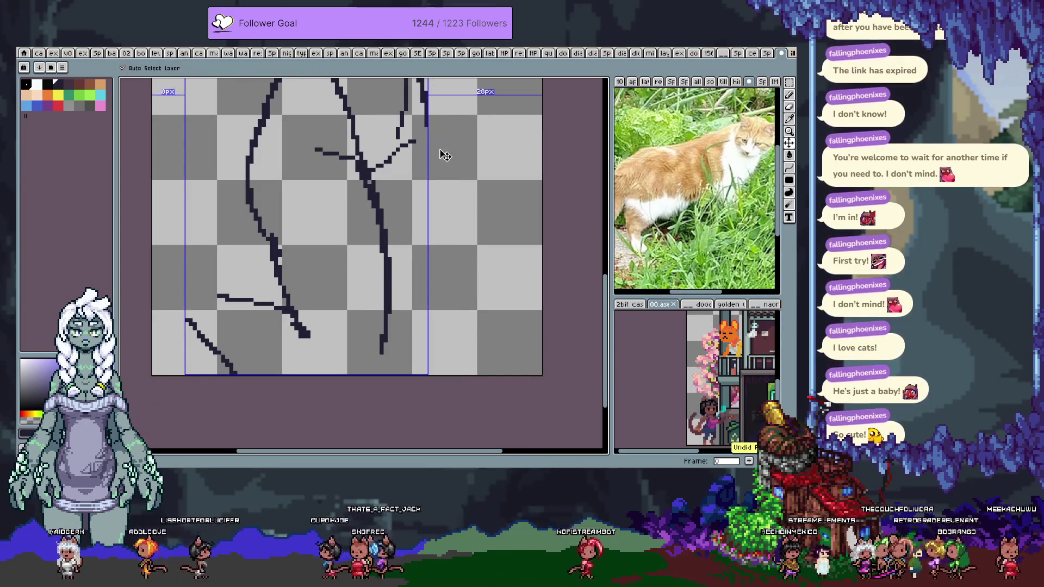
left_click_drag(429, 117, 436, 163)
left_click_drag(435, 161, 422, 372)
key("ctrl+z")
left_click_drag(430, 122, 398, 374)
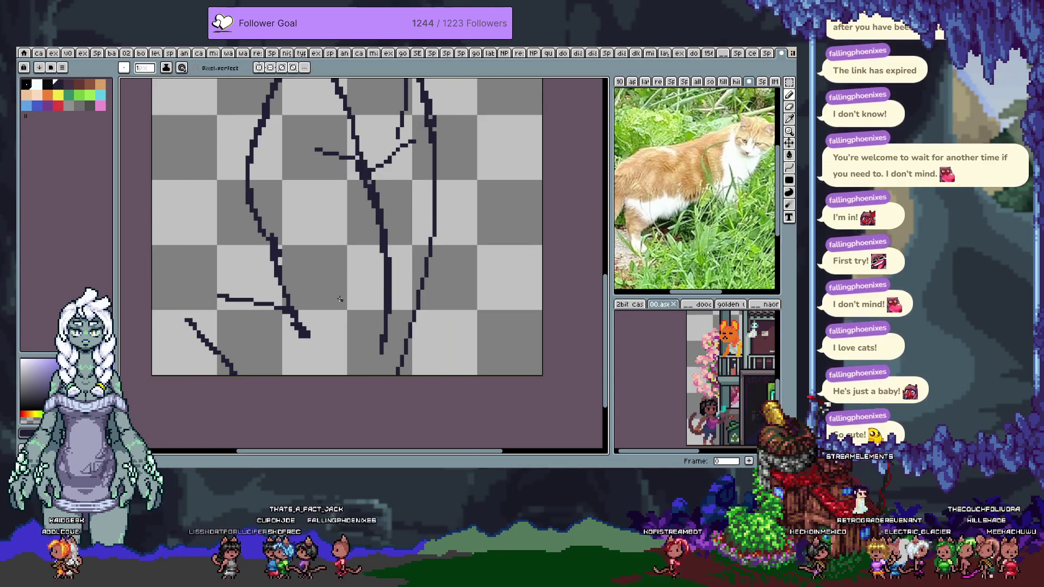
- Remove the accidental arc on the left, leaving the Lasso tool active
scroll(340, 298, "left", 1)
left_click_drag(250, 266, 220, 373)
key("q")
scroll(368, 426, "down", 2)
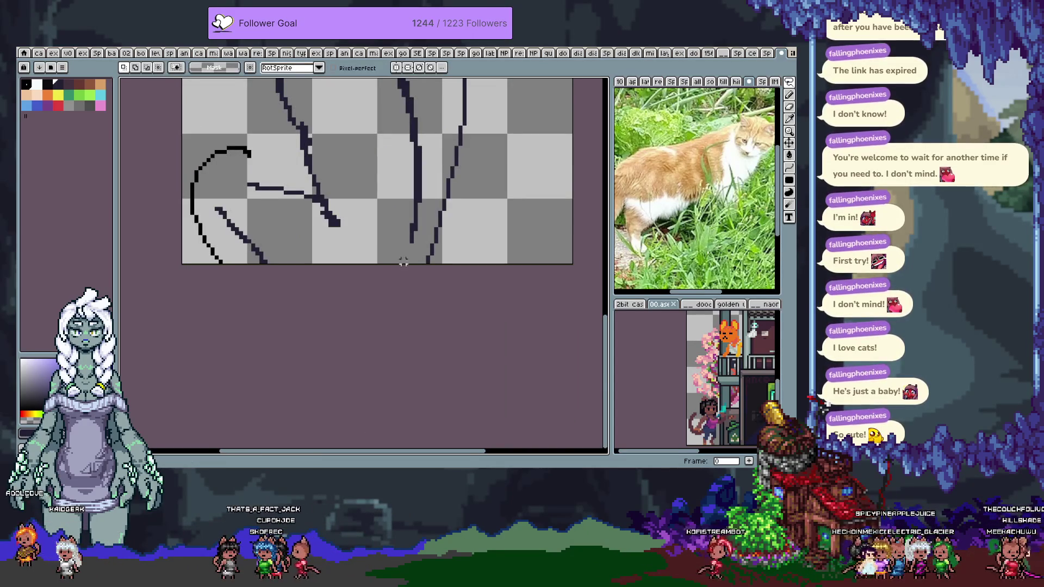
key("ctrl+z")
key("ctrl+z")
key("ctrl+z")
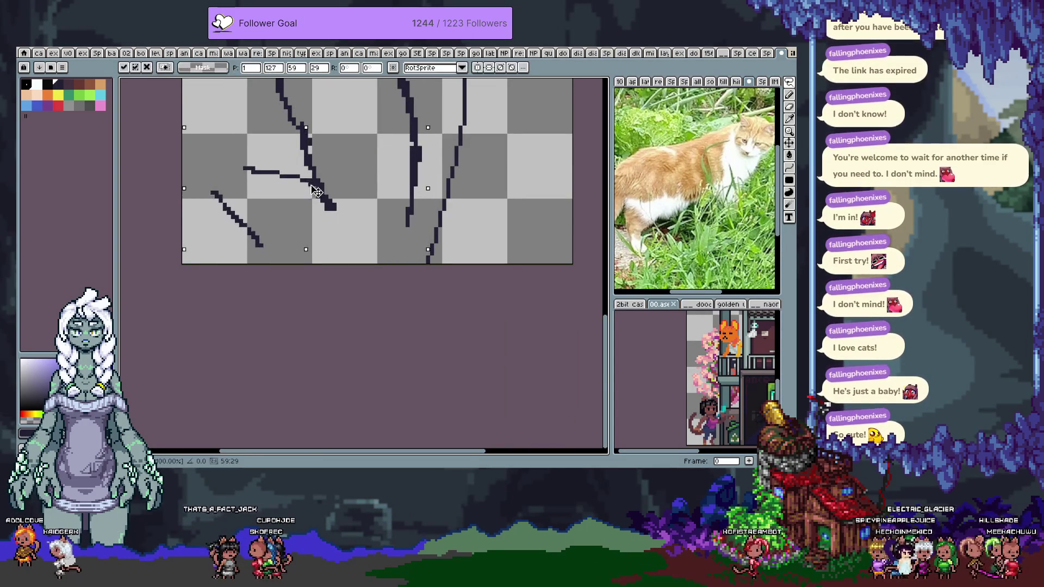